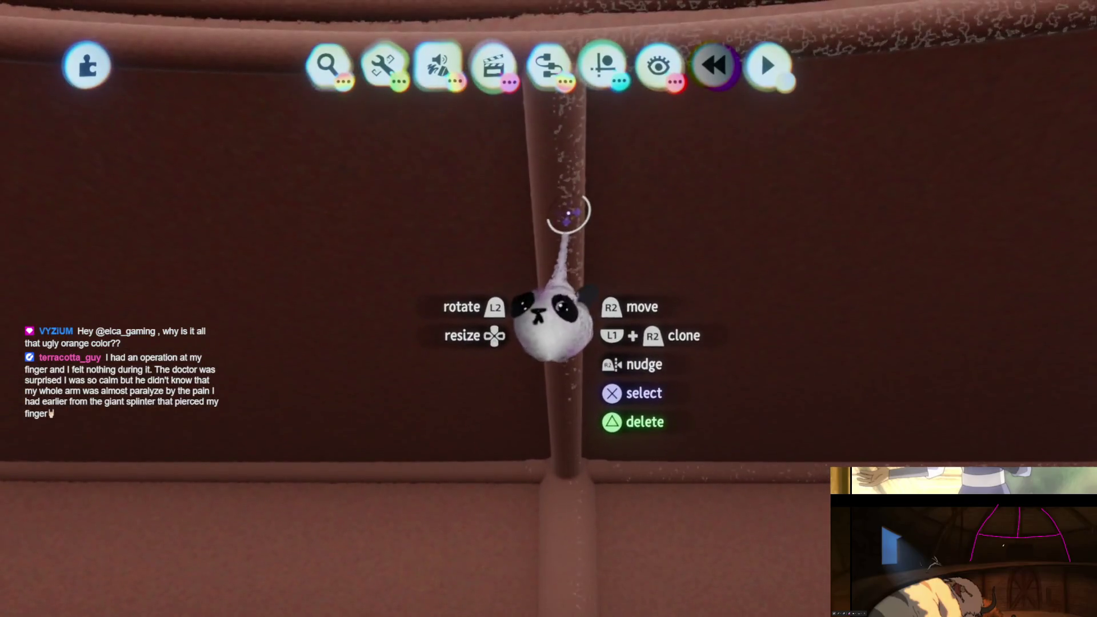
- Clone the wall pole and place the copy
left_click(566, 217)
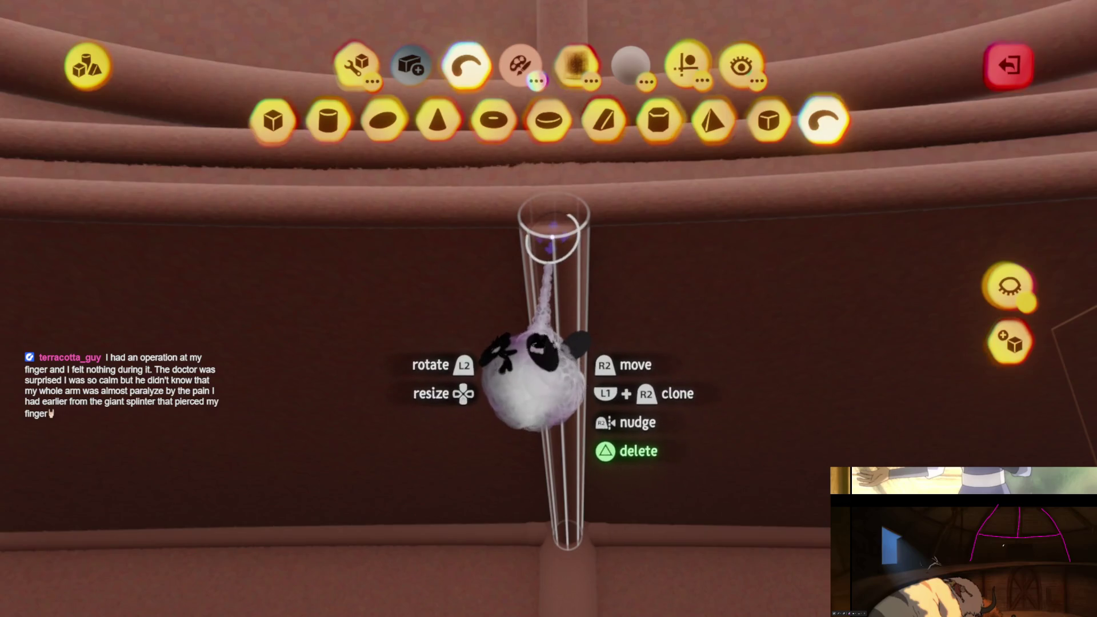
left_click_drag(534, 374, 535, 374)
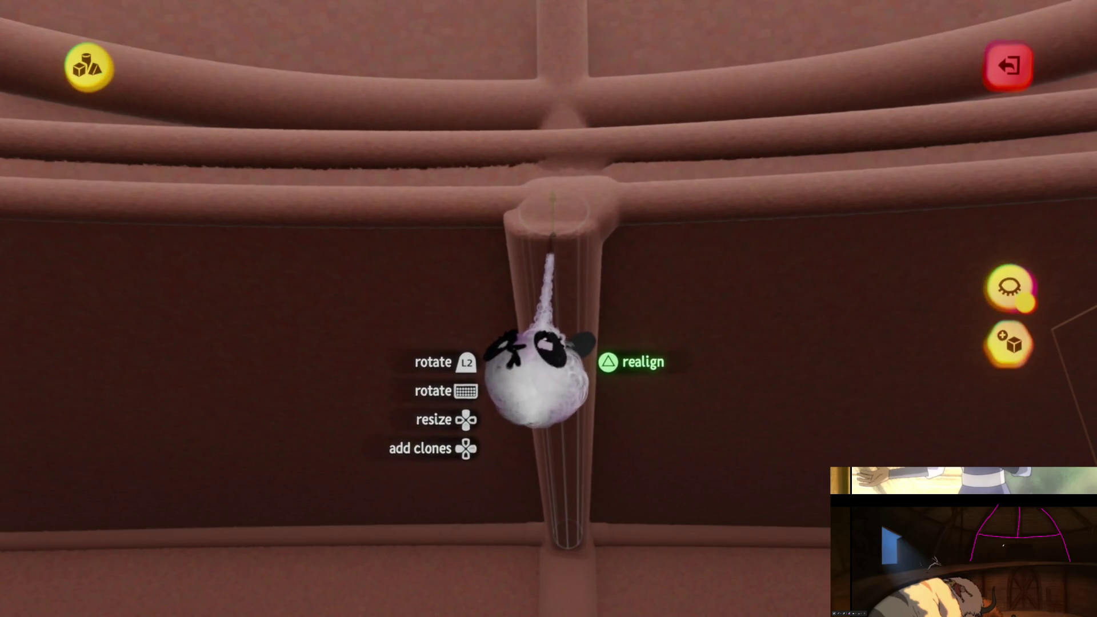
key("ctrl+z")
key("Escape")
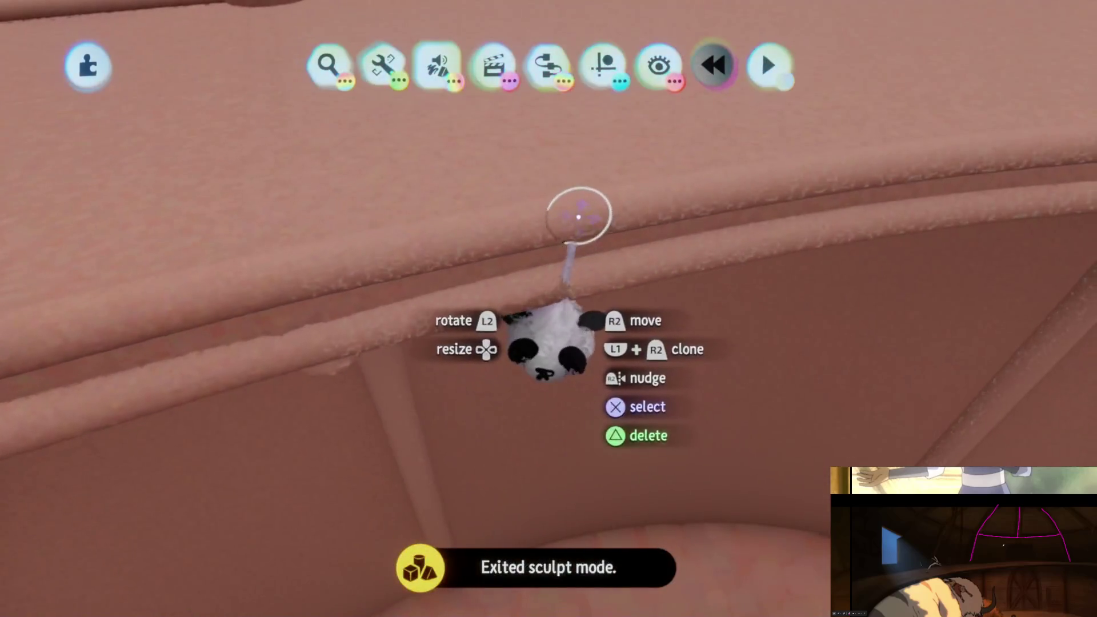
- Turn toward the window and open the horizontal rail for sculpting
mouse_move(578, 216)
middle_mouse_down()
mouse_move(538, 367)
mouse_move(514, 297)
mouse_move(524, 224)
mouse_move(548, 188)
middle_mouse_up()
left_click(547, 199)
left_click(548, 198)
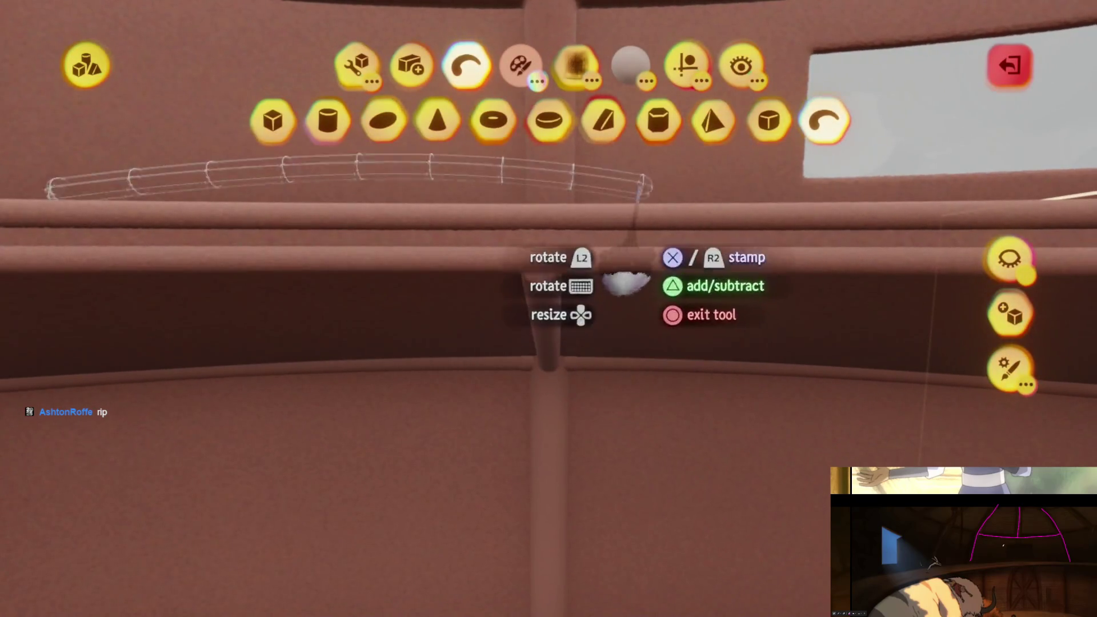
middle_click_drag(536, 392, 536, 389)
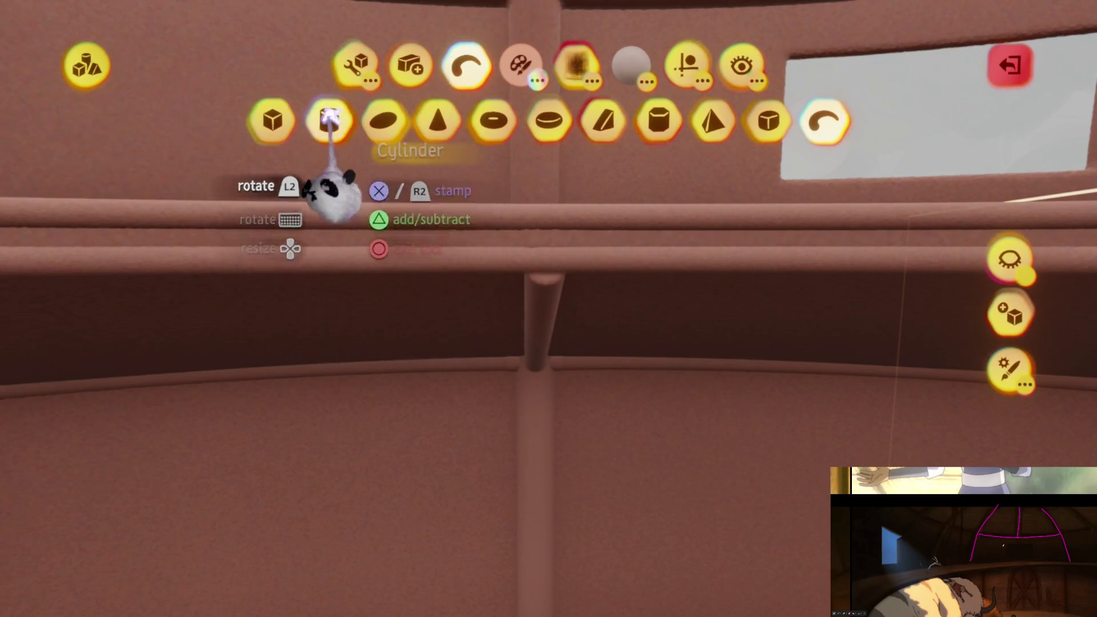
- Stamp an additive cylinder where the diagonal pole meets the horizontal rail
left_click(328, 120)
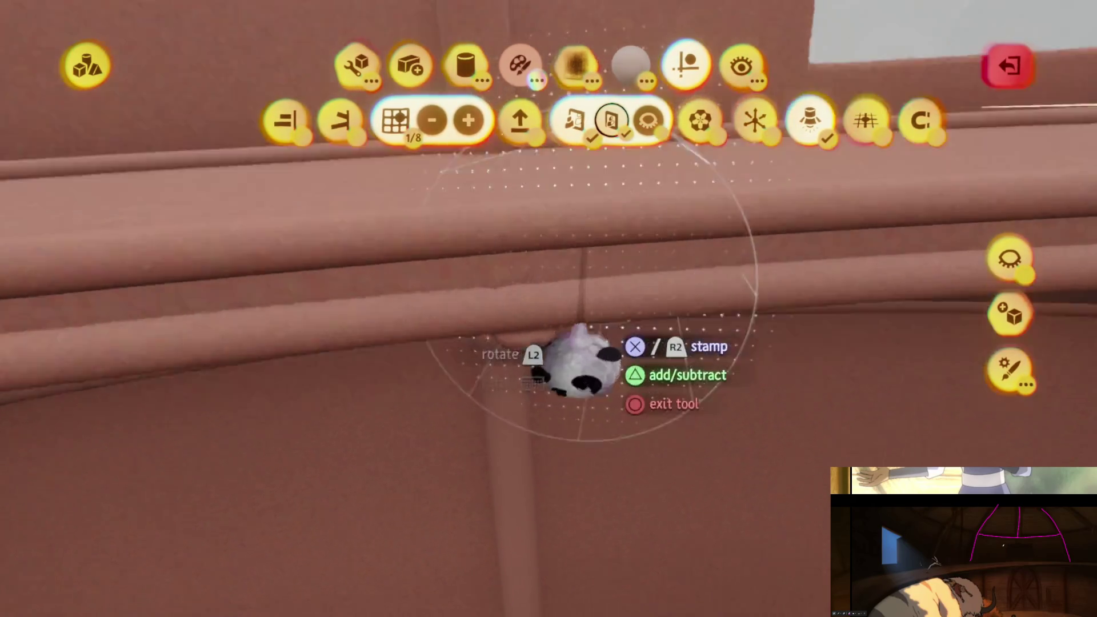
key("t")
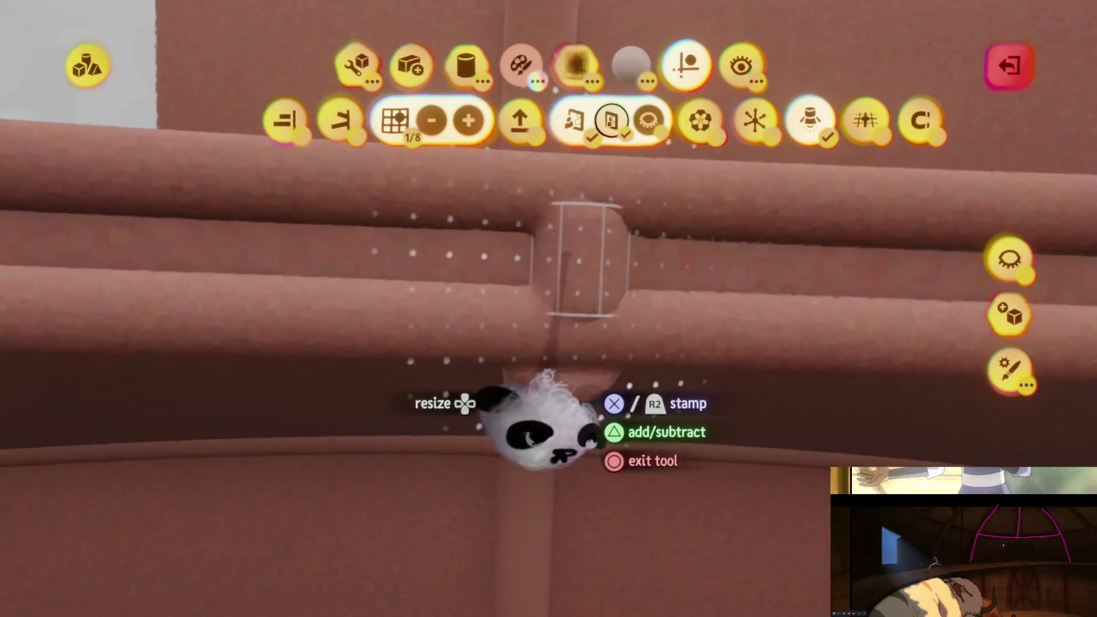
left_click(542, 400)
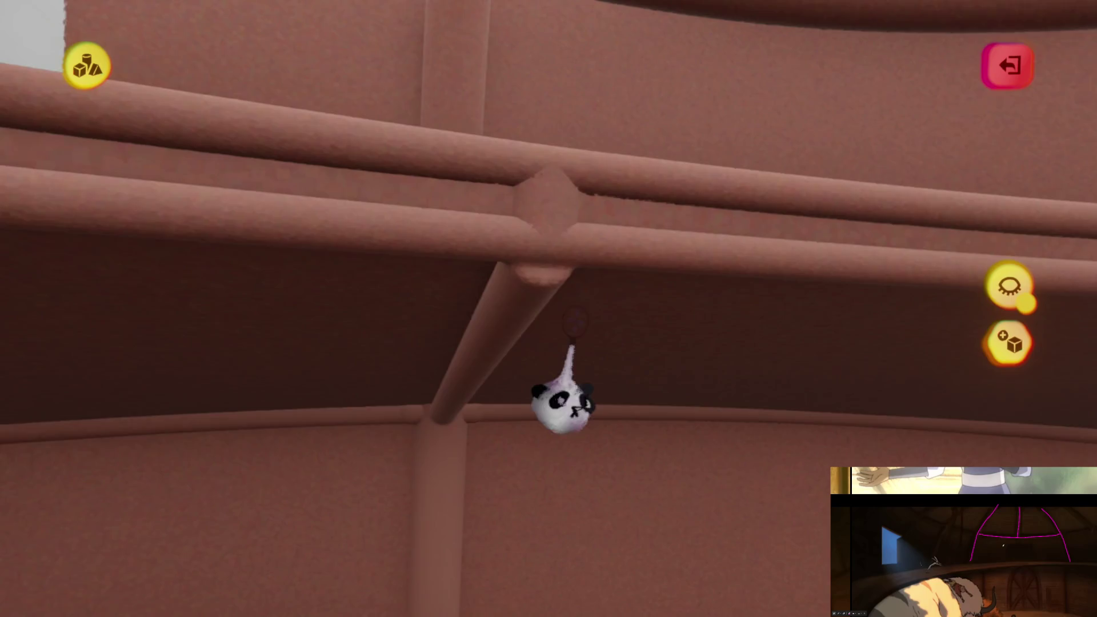
- Move a sculpture to a new spot and stamp down a clone of it
left_click_drag(547, 281, 550, 269)
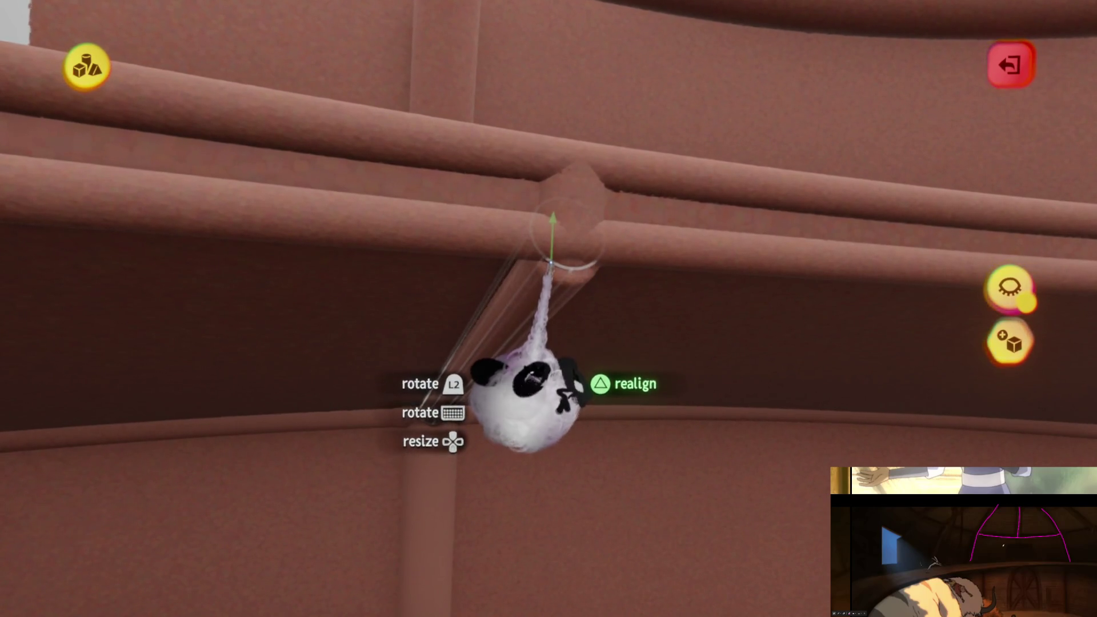
left_click_drag(457, 417, 504, 447)
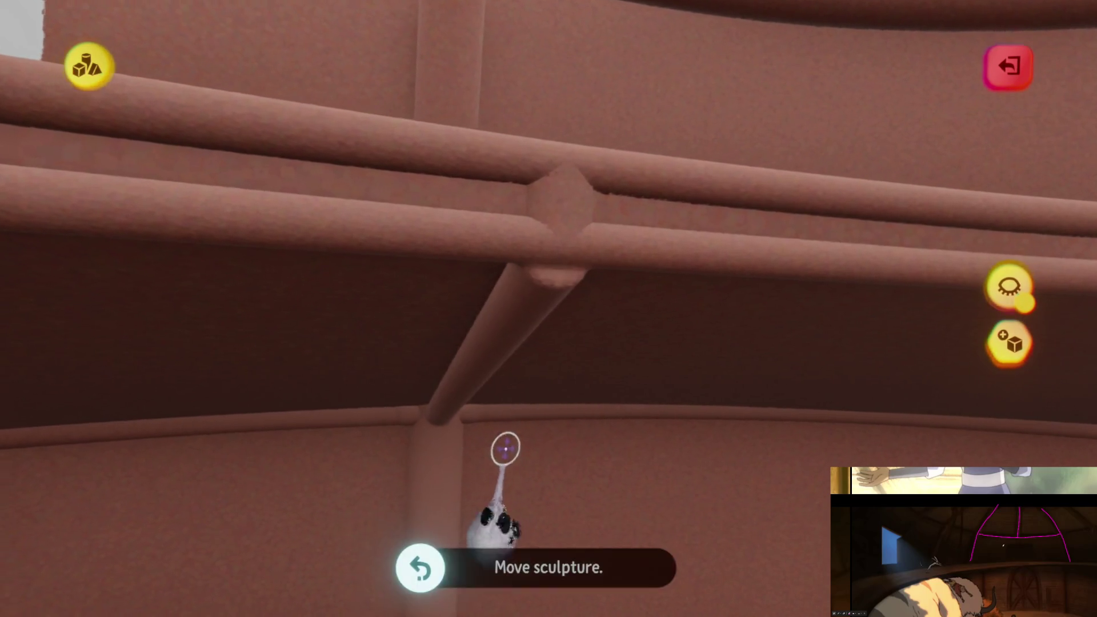
left_click_drag(447, 412, 588, 372)
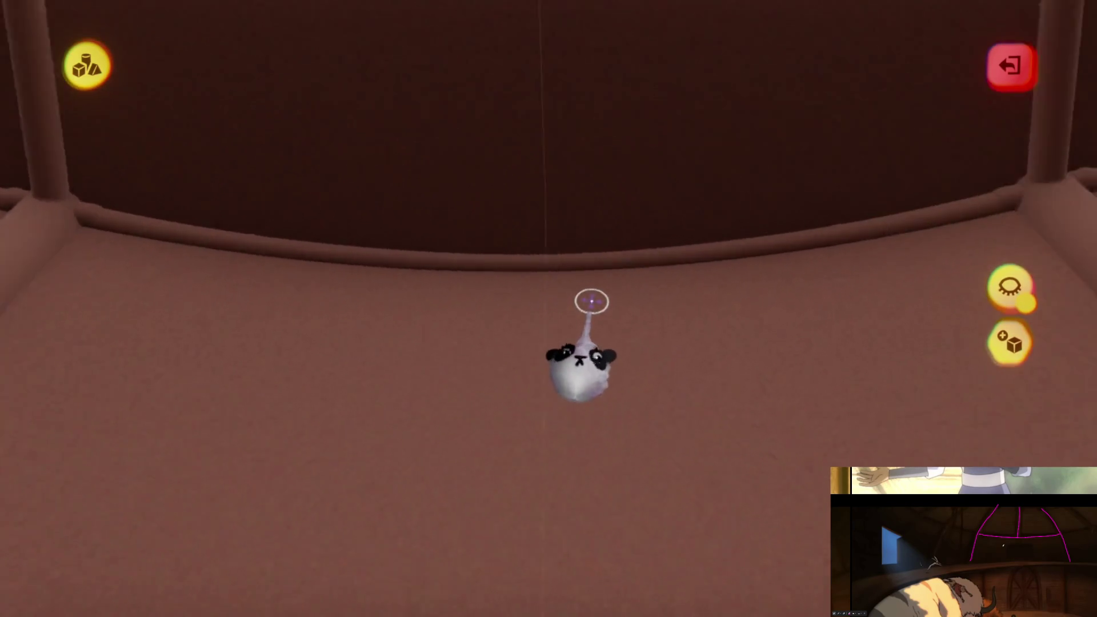
mouse_move(589, 249)
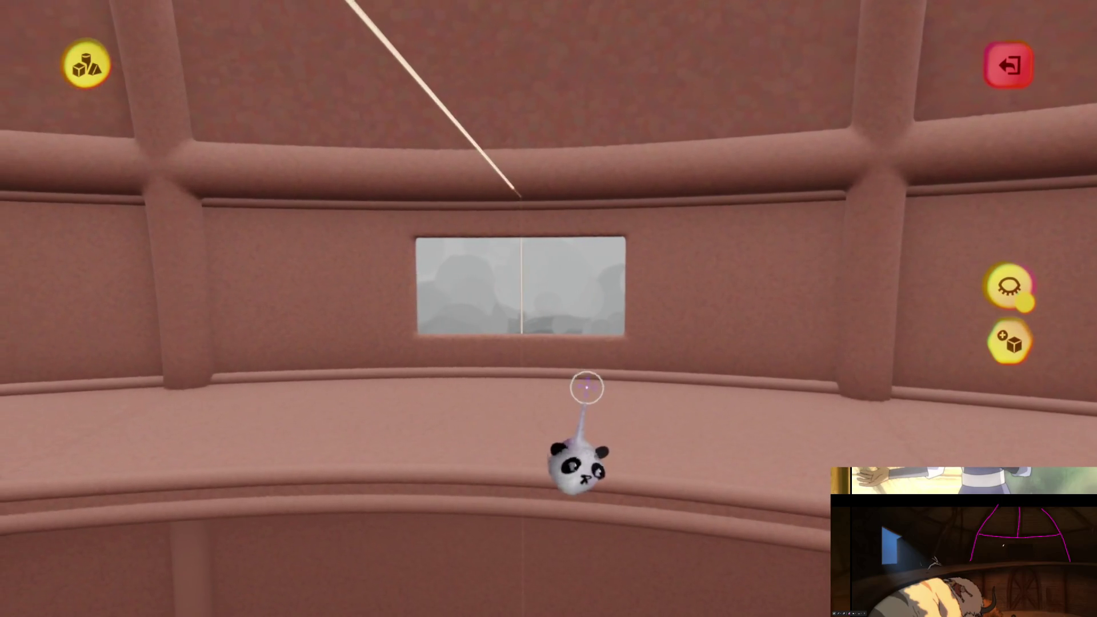
left_click(586, 388)
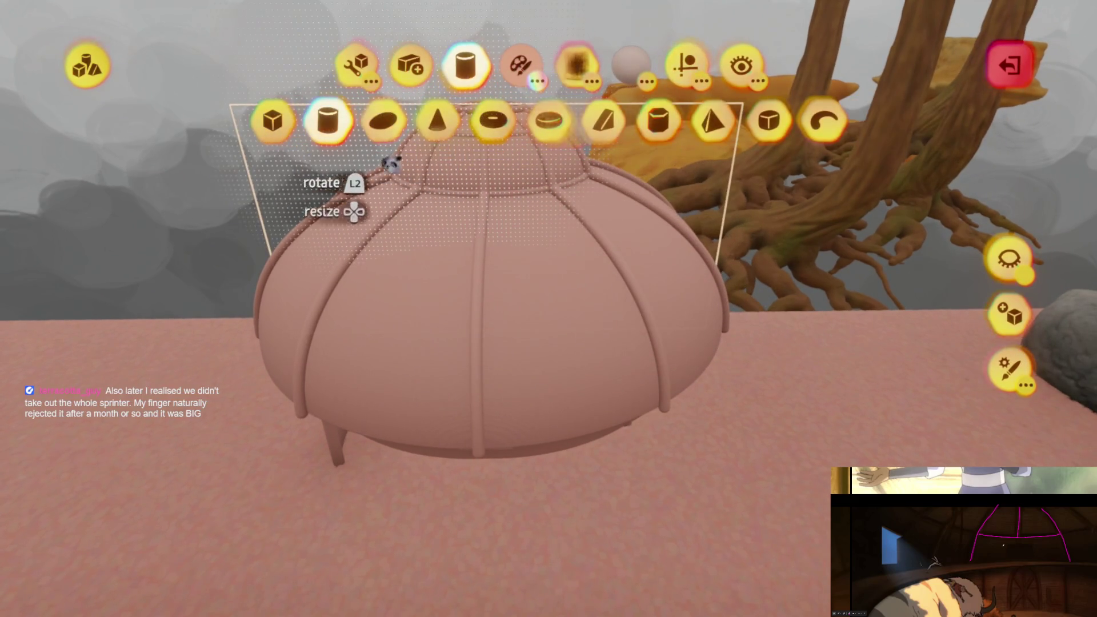
- Stretch a cube stamp, subtract it over half the dome, and leave sculpt mode
left_click(273, 120)
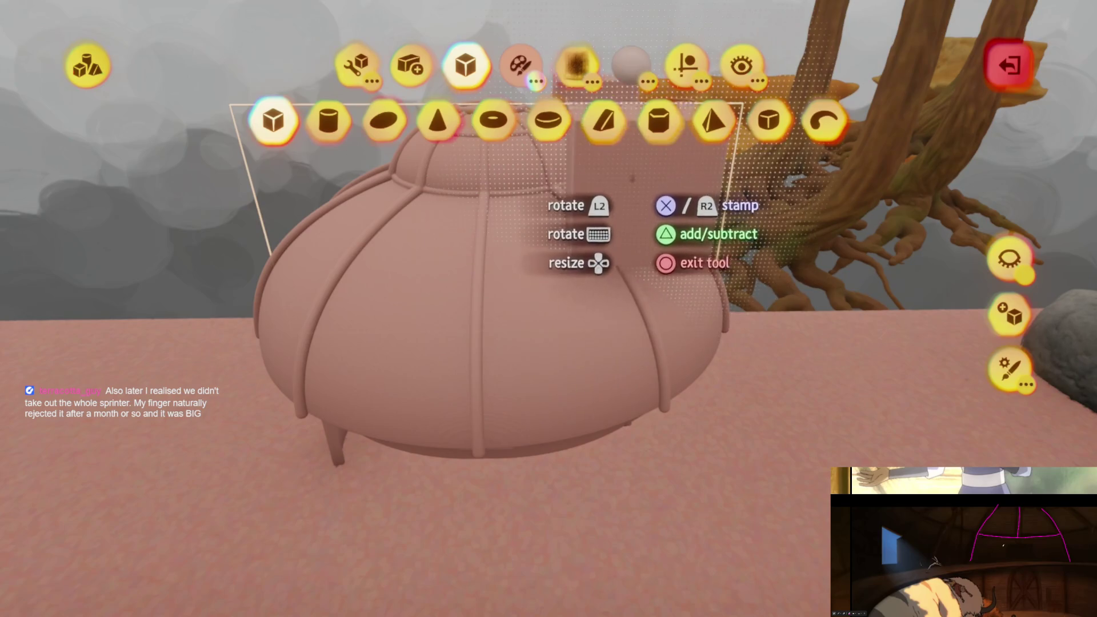
mouse_move(552, 338)
middle_mouse_down()
mouse_move(551, 282)
mouse_move(564, 274)
mouse_move(619, 302)
mouse_move(566, 413)
middle_mouse_up()
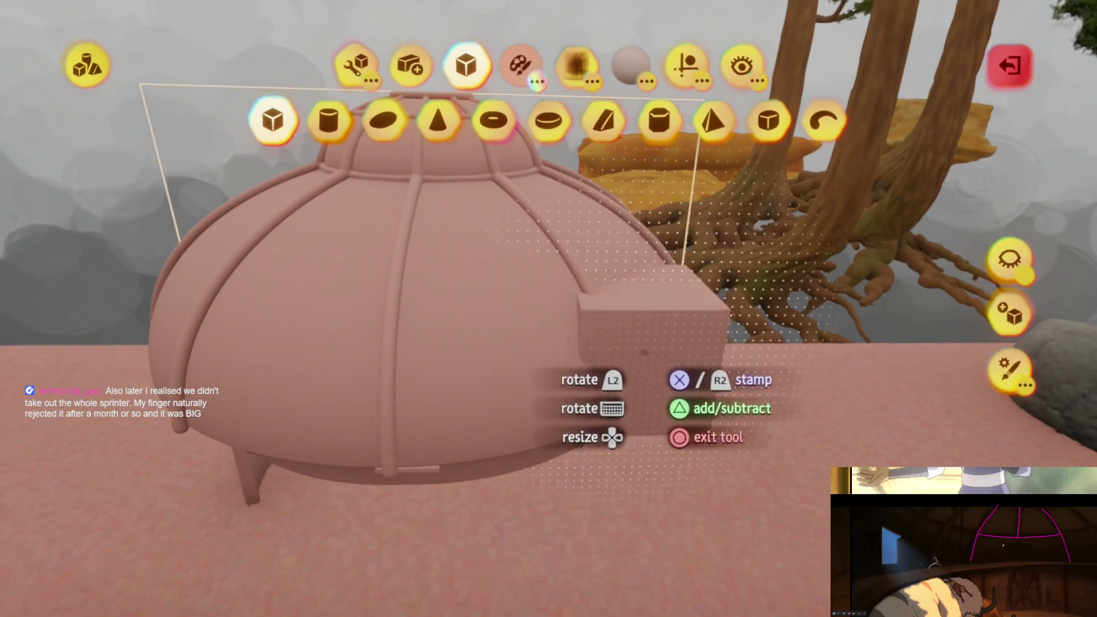
mouse_move(594, 292)
middle_mouse_down()
mouse_move(571, 308)
mouse_move(619, 325)
mouse_move(612, 490)
mouse_move(604, 190)
mouse_move(637, 180)
middle_mouse_up()
left_click(571, 308)
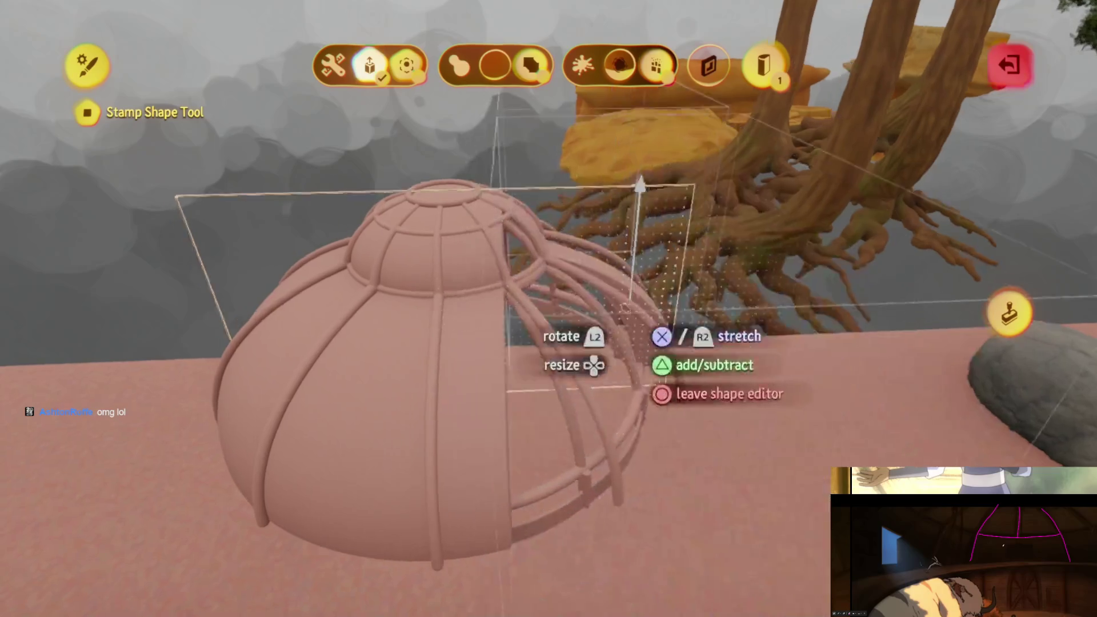
key("Escape")
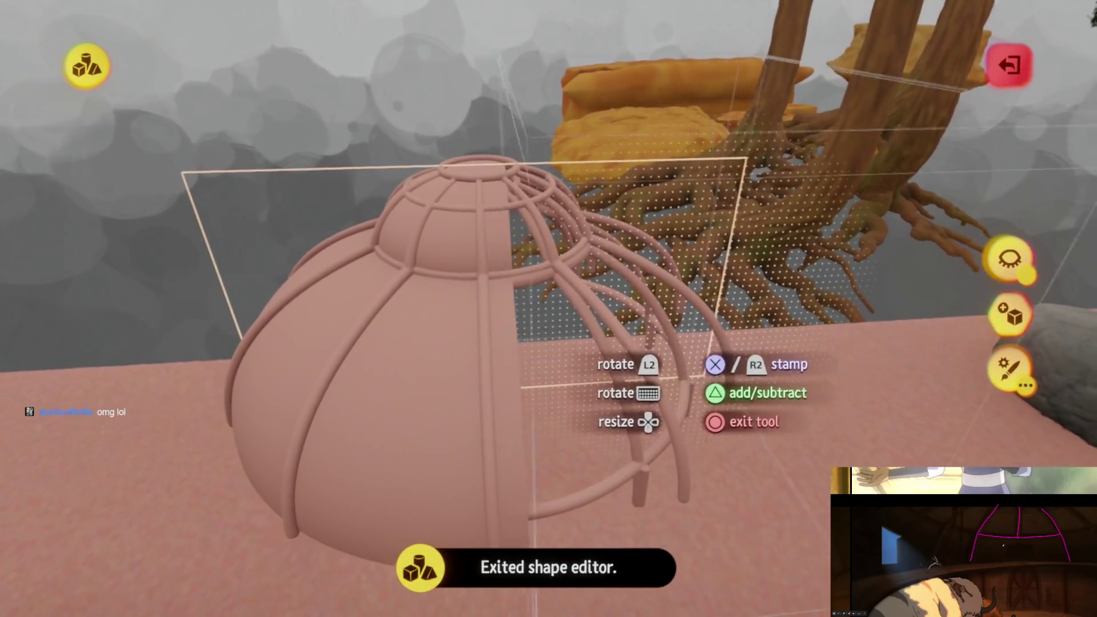
mouse_move(660, 324)
middle_mouse_down()
mouse_move(660, 302)
mouse_move(657, 347)
middle_mouse_up()
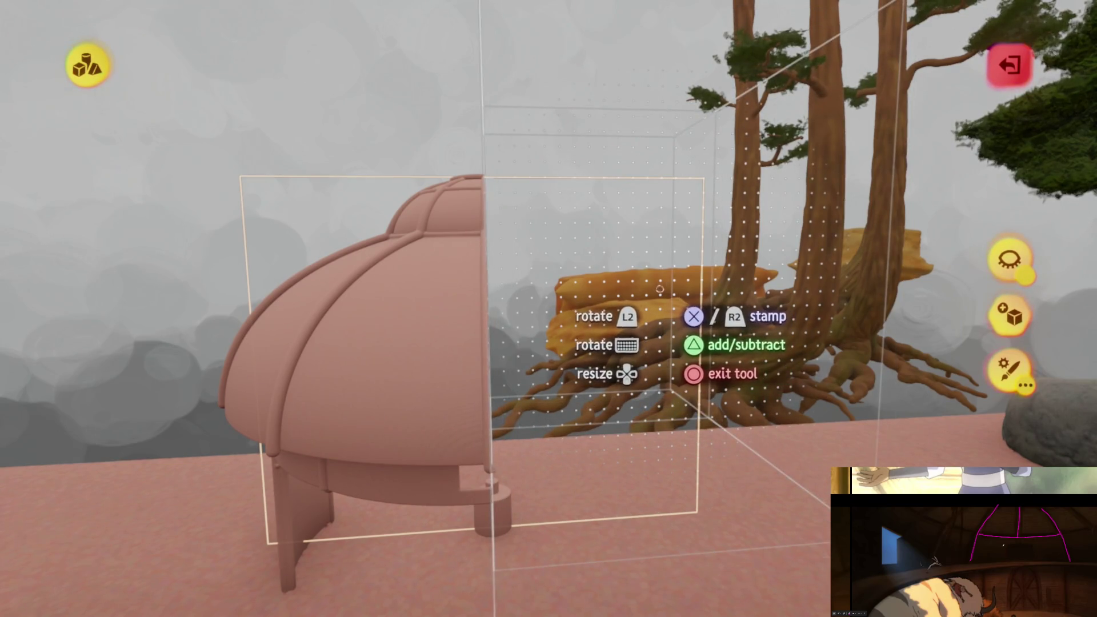
key("Escape")
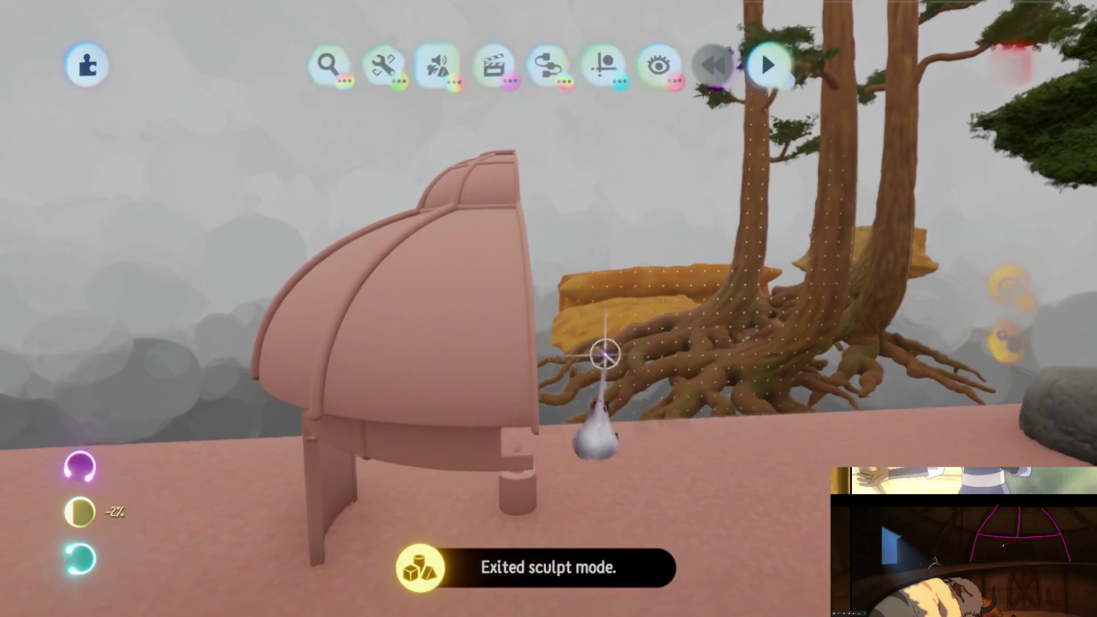
- Live-clone the halved dome with the wrench tools and open the copy for sculpting
scroll(594, 320, "up", 5)
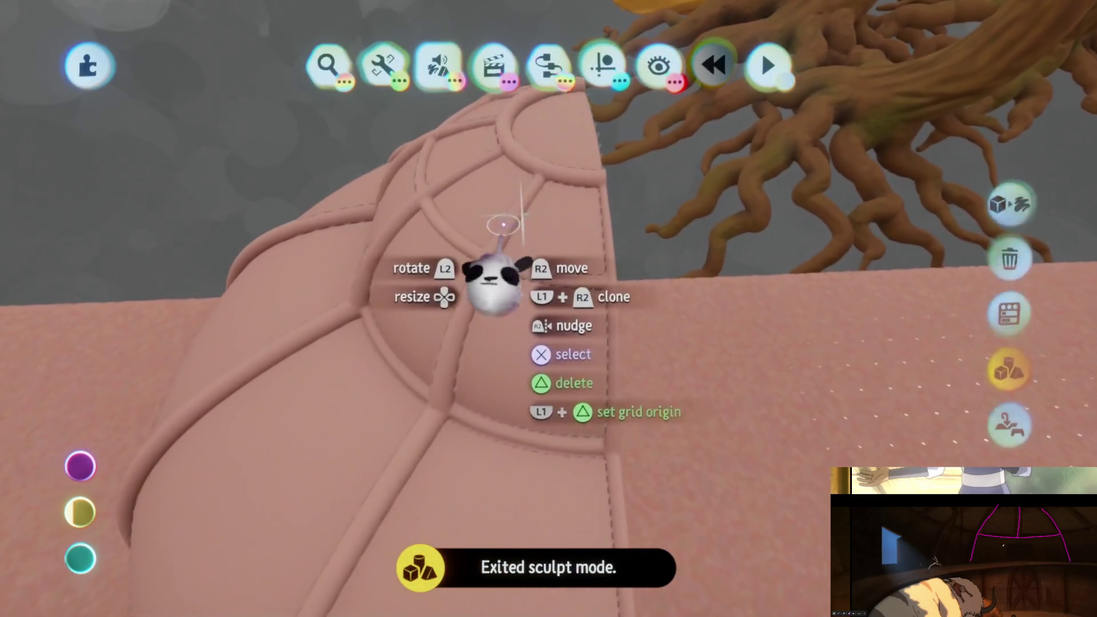
left_click(506, 294)
left_click(382, 65)
left_click(495, 123)
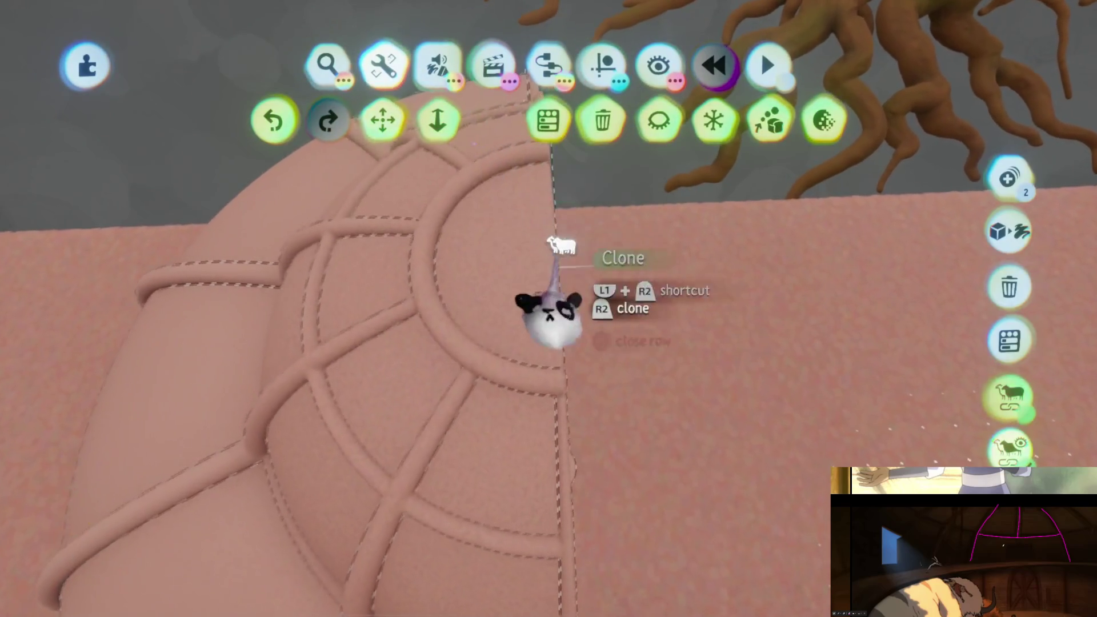
scroll(574, 300, "down", 5)
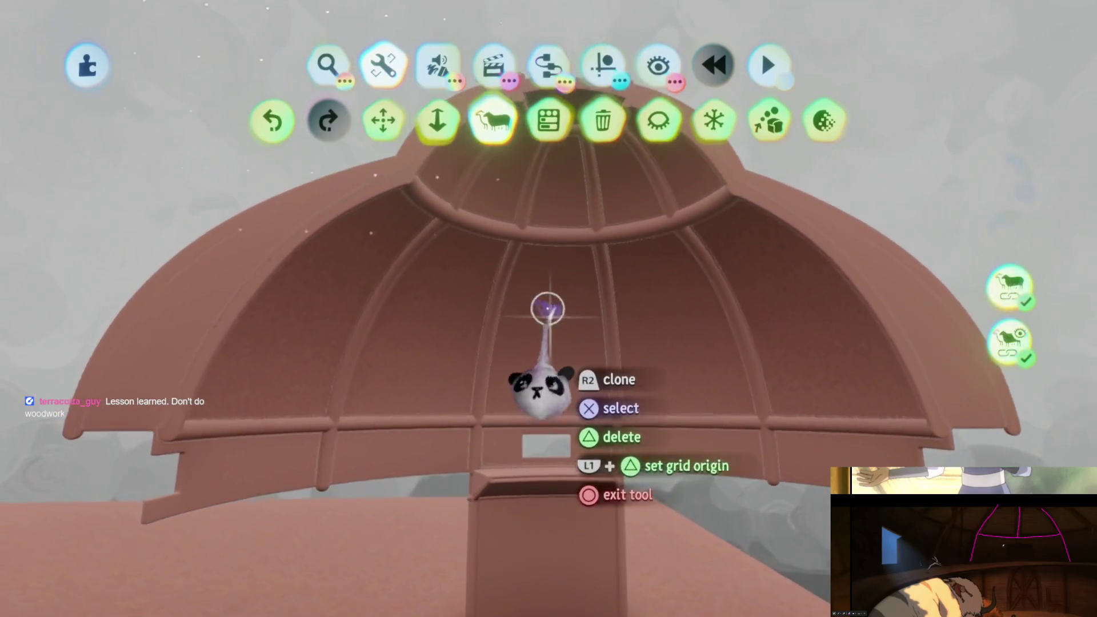
double_click(551, 315)
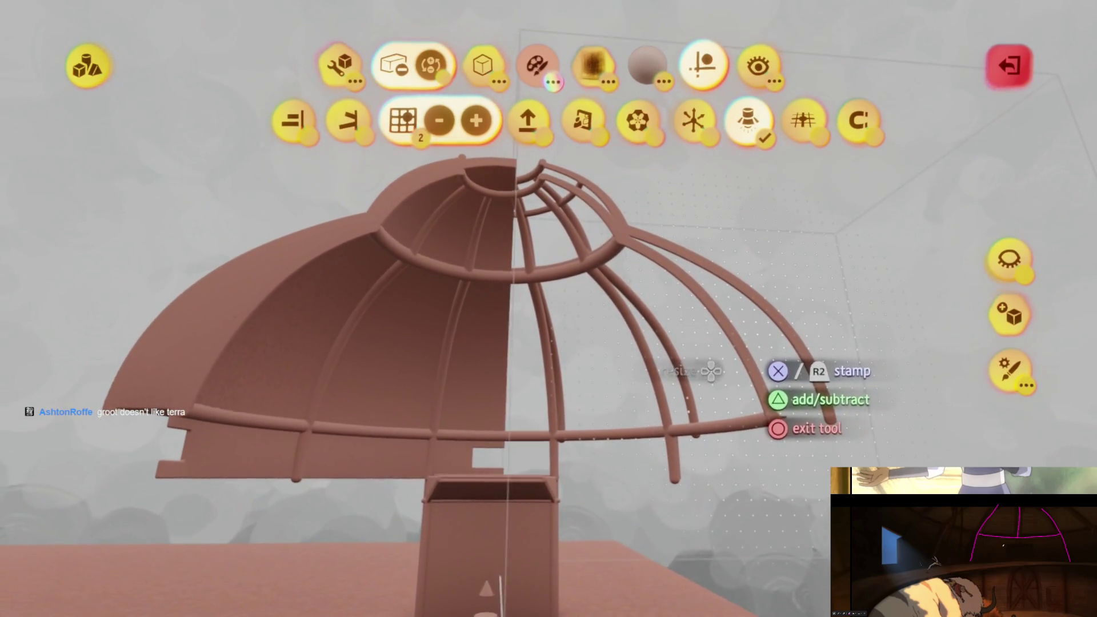
- Stretch a stamp shape, subtract the exposed ribs from the dome copy, and exit sculpting
key("Escape")
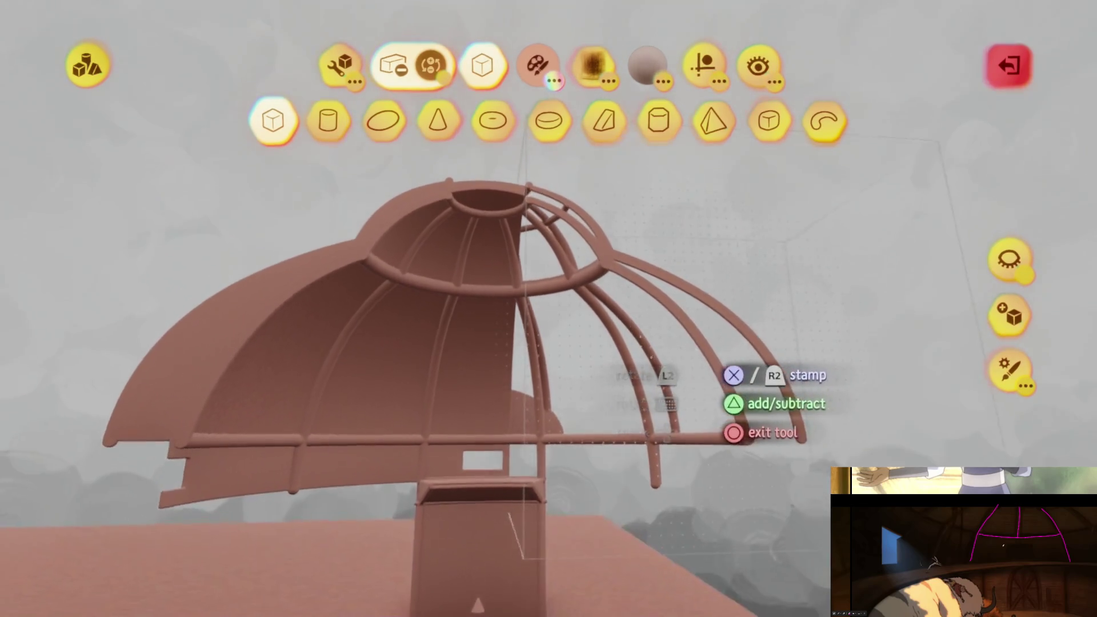
key("Escape")
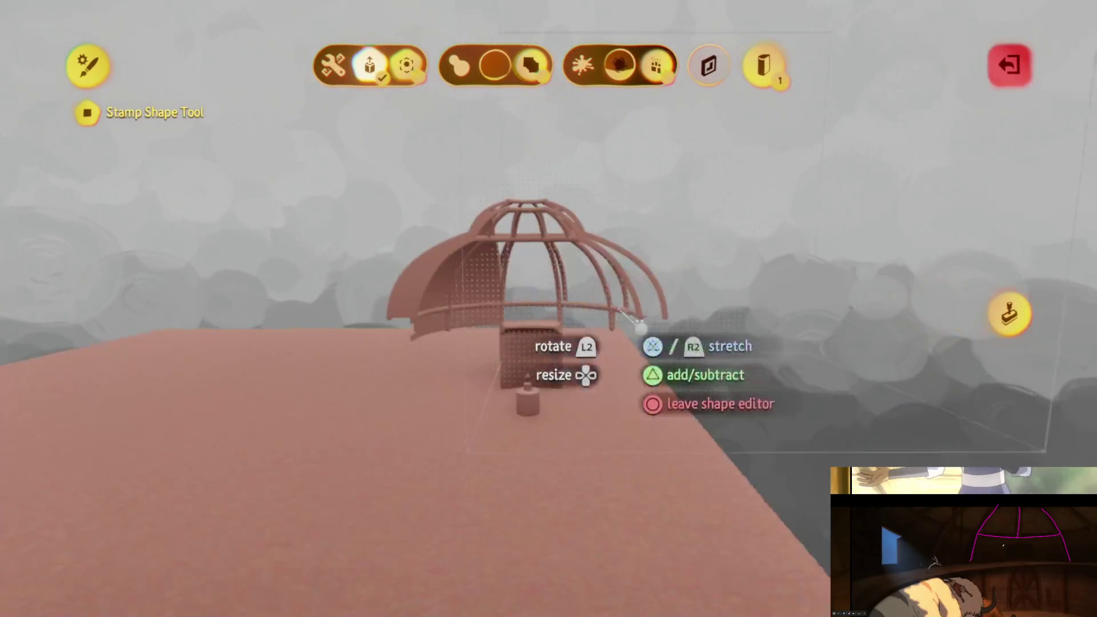
key("Escape")
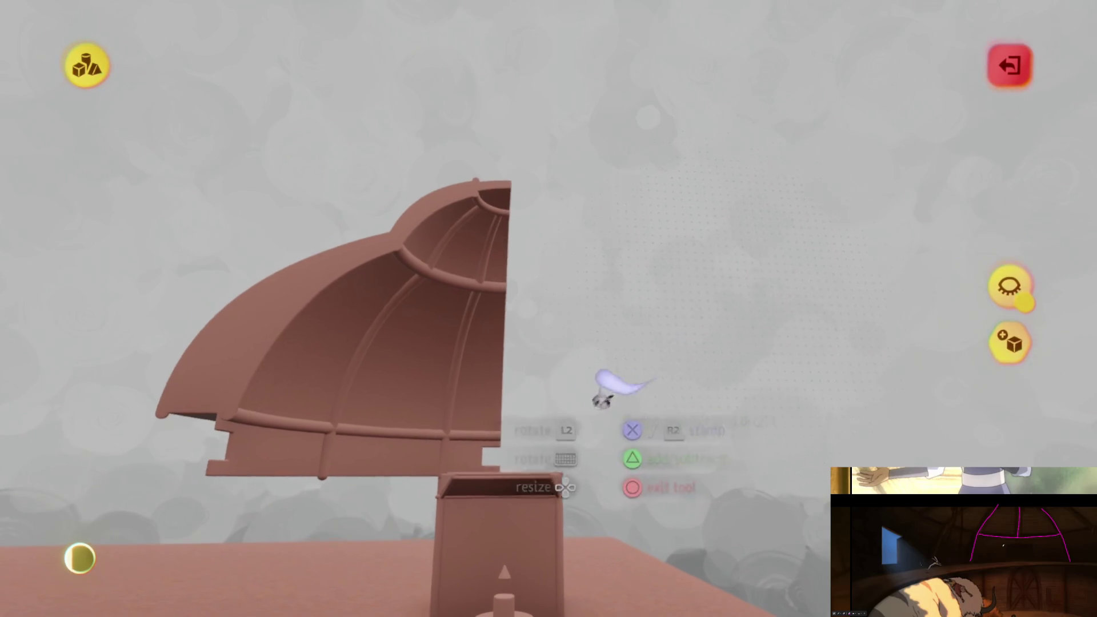
key("Escape")
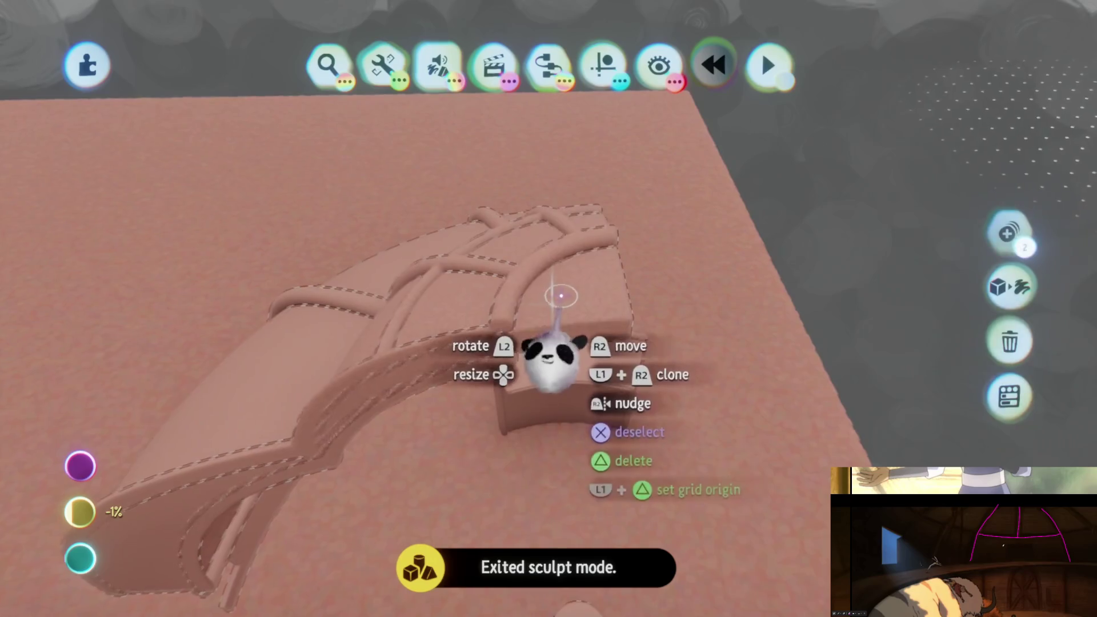
- Reposition the box piece, select the arch pieces, then clear the selection
mouse_move(421, 216)
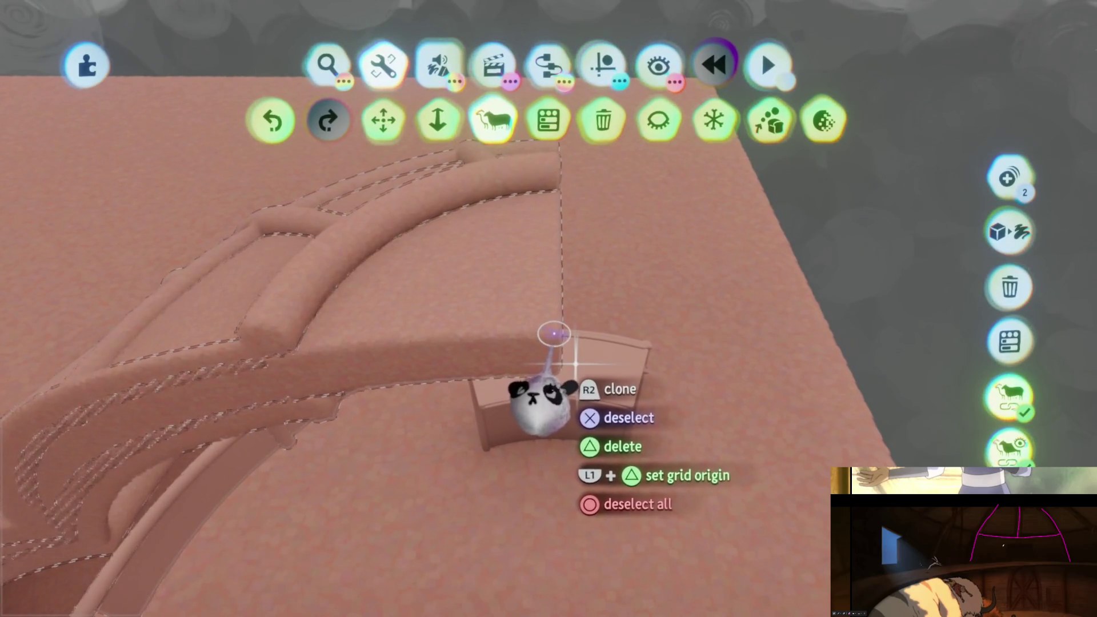
mouse_move(557, 335)
left_mouse_down()
mouse_move(559, 320)
mouse_move(554, 341)
mouse_move(570, 350)
left_mouse_up()
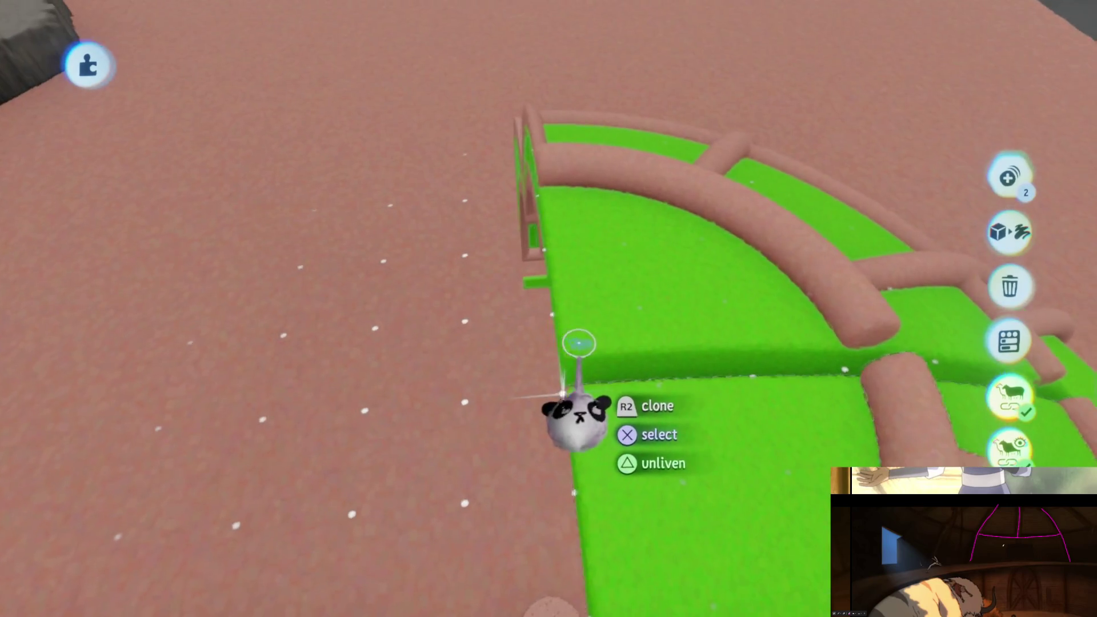
left_click(551, 318)
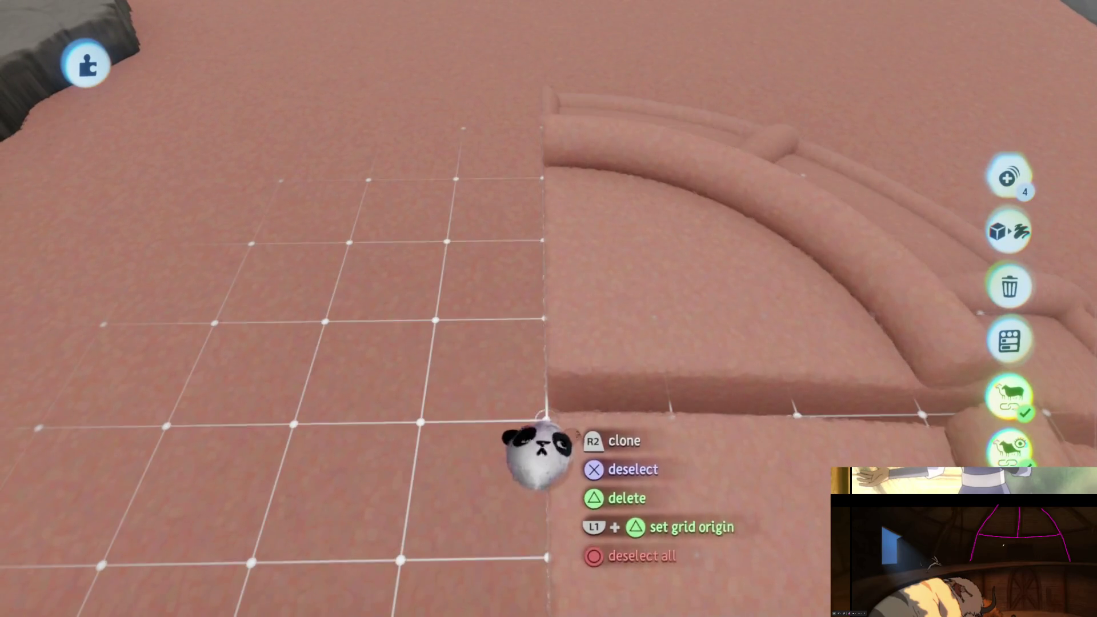
key("Escape")
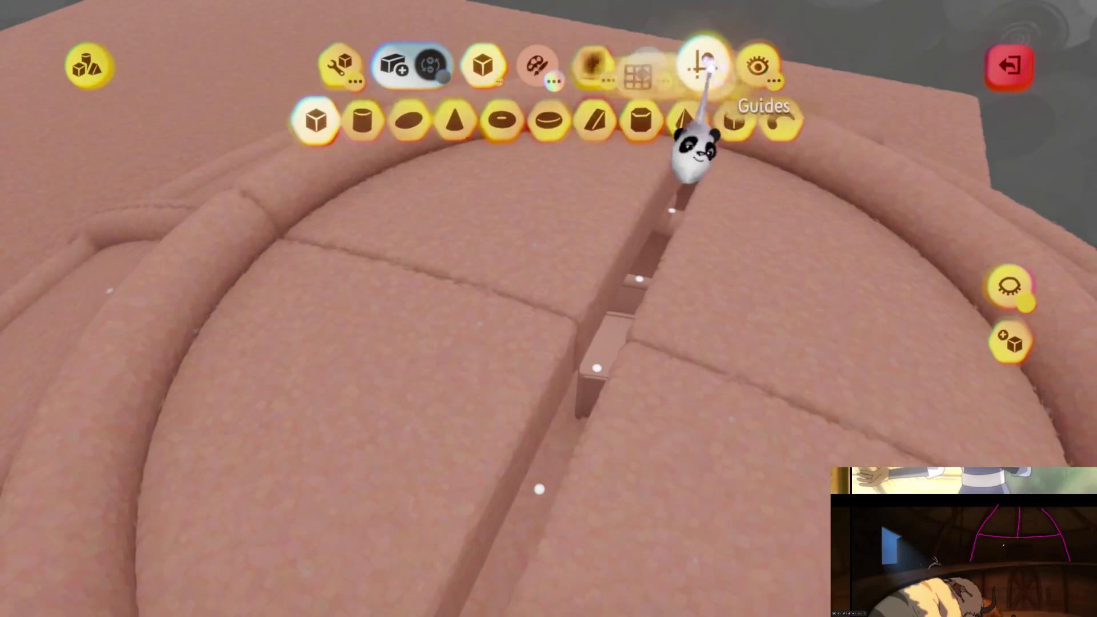
- Switch to the Move tool and exit sculpt mode back to the edit toolbar
left_click(687, 65)
left_click(615, 119)
key("Escape")
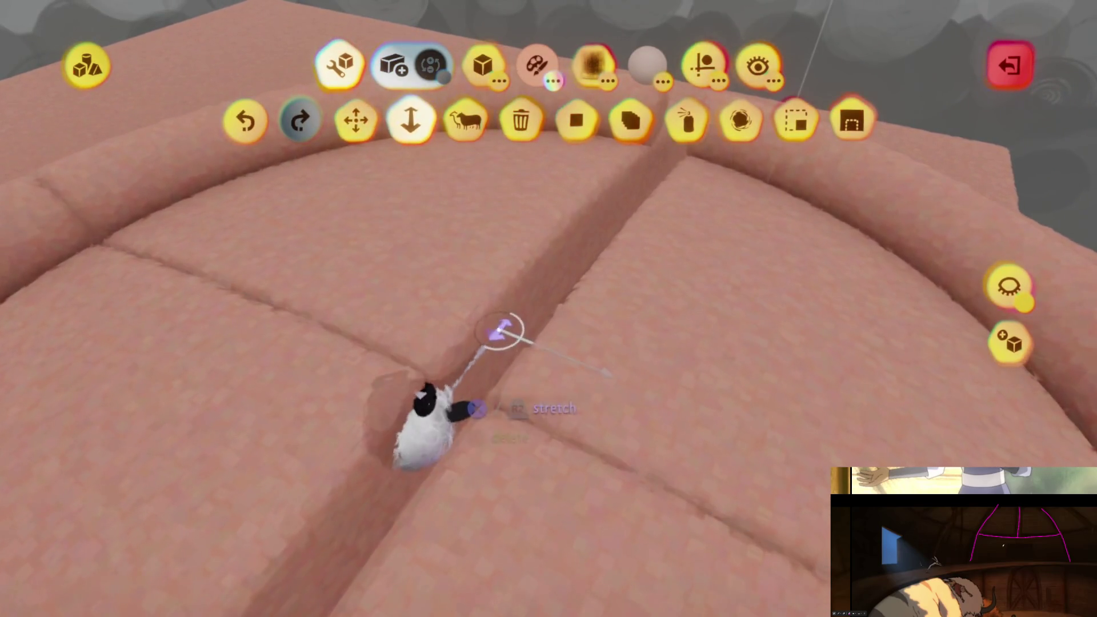
key("Escape")
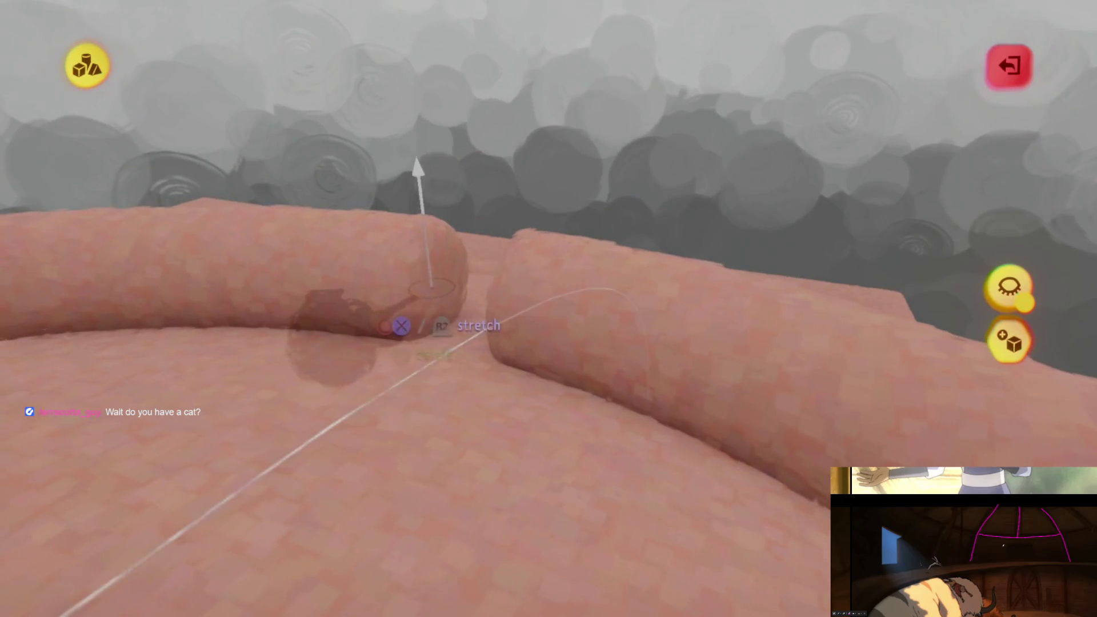
key("Escape")
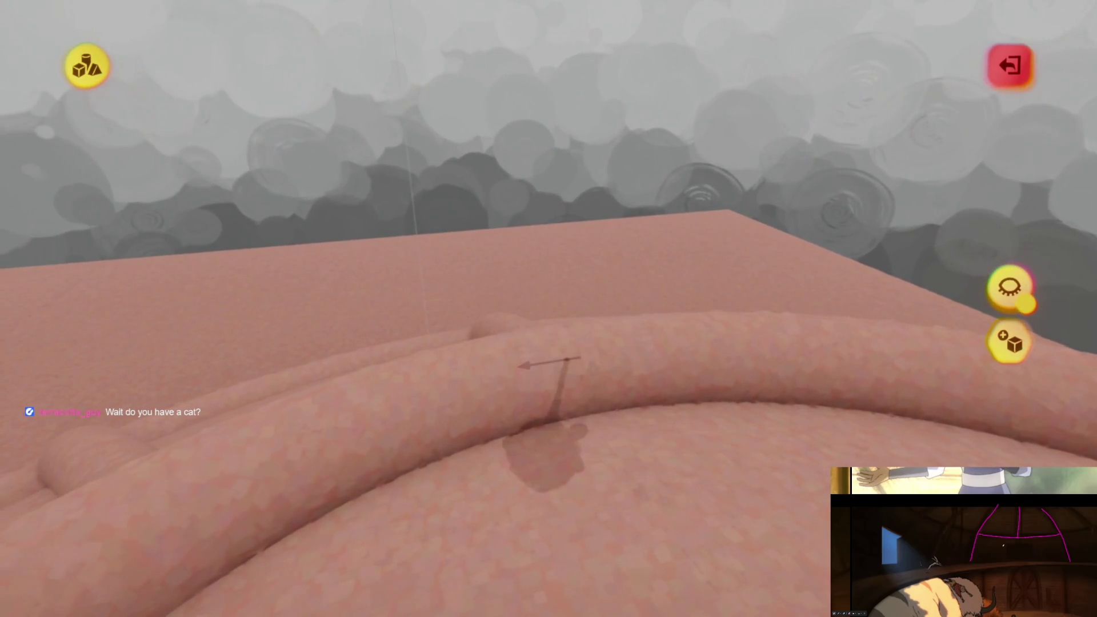
key("Escape")
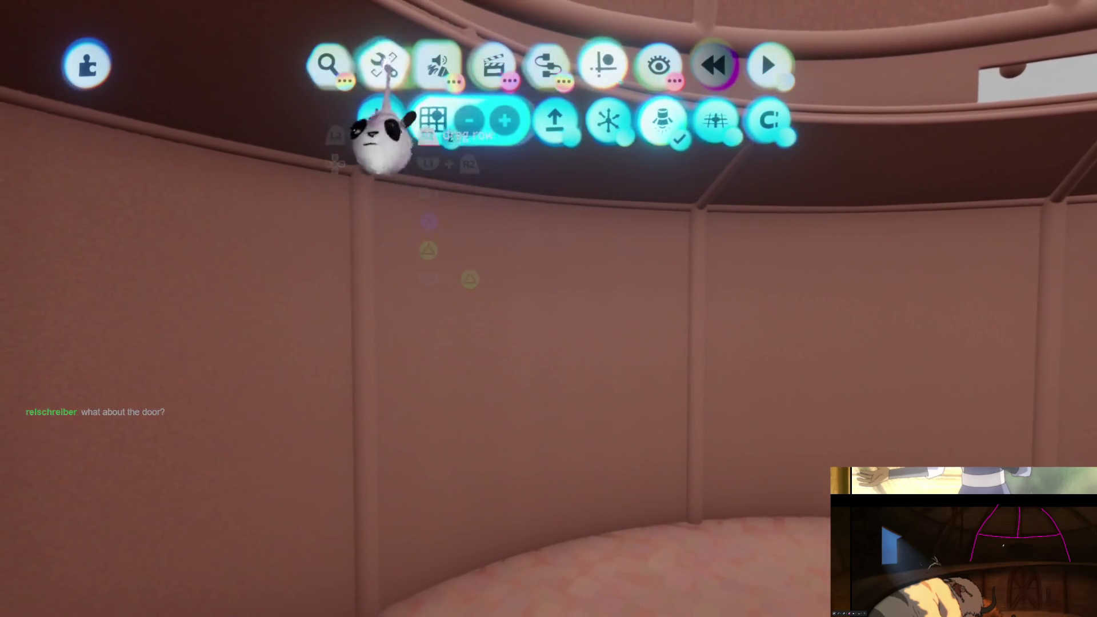
- Choose the Clone tool to copy the hut's interior wall panels
left_click(490, 119)
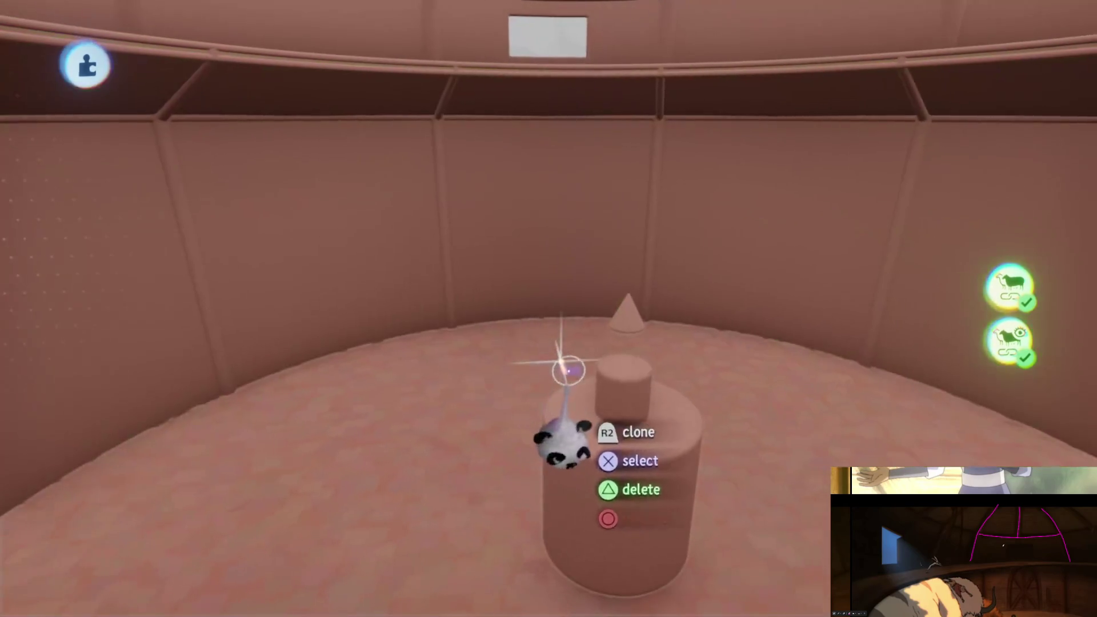
- Pick an orange-brown skin-tone swatch and tune it to a dark brown shade
left_click(579, 391)
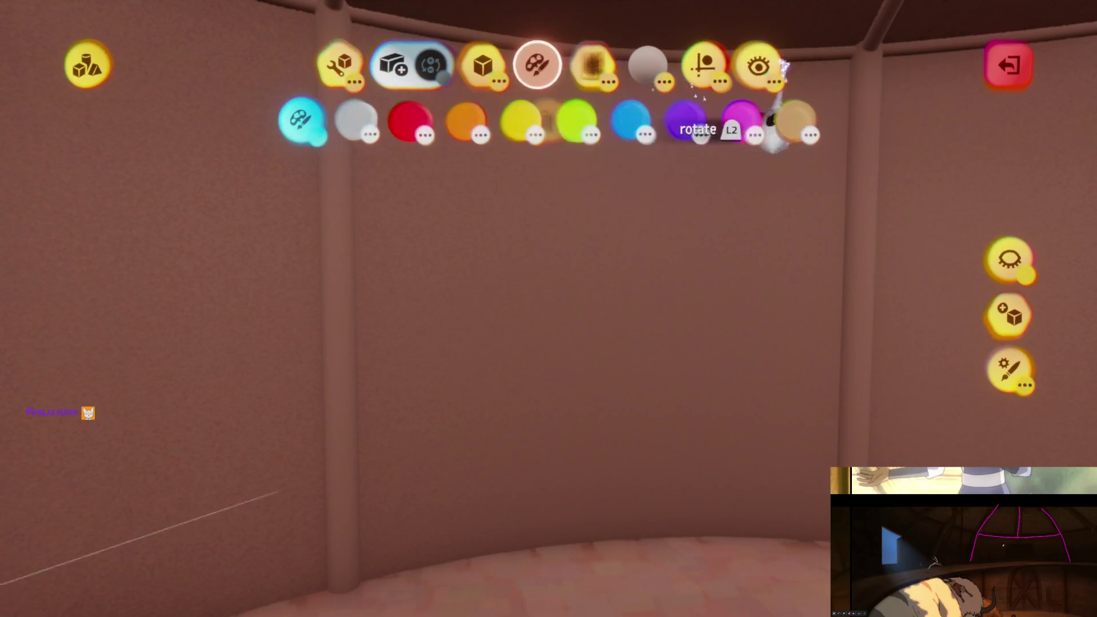
left_click(791, 119)
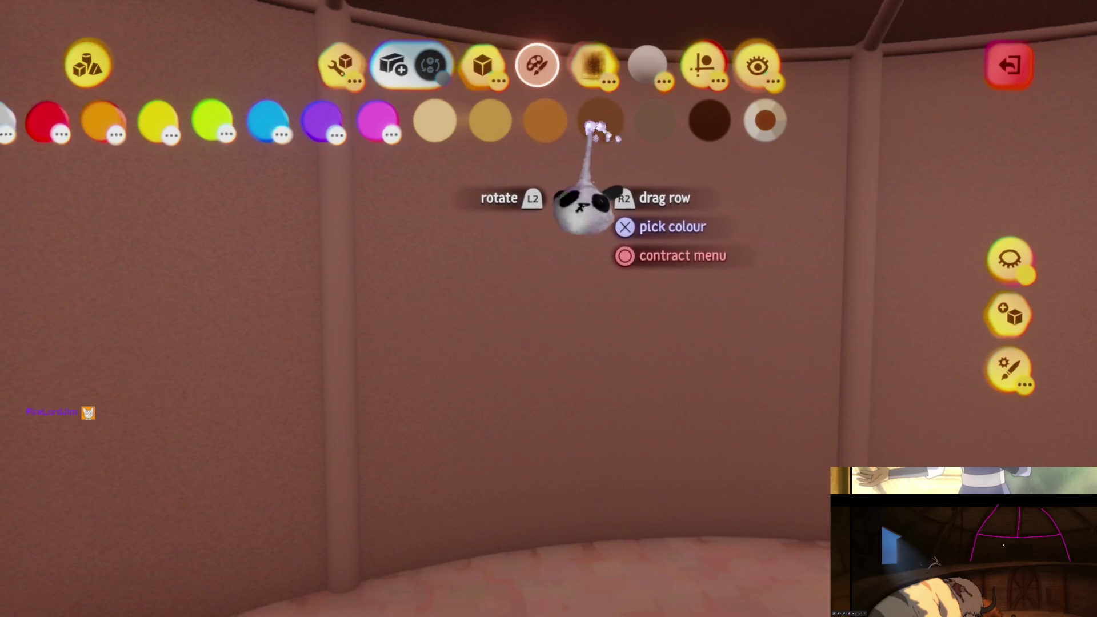
left_click(543, 120)
left_click(701, 64)
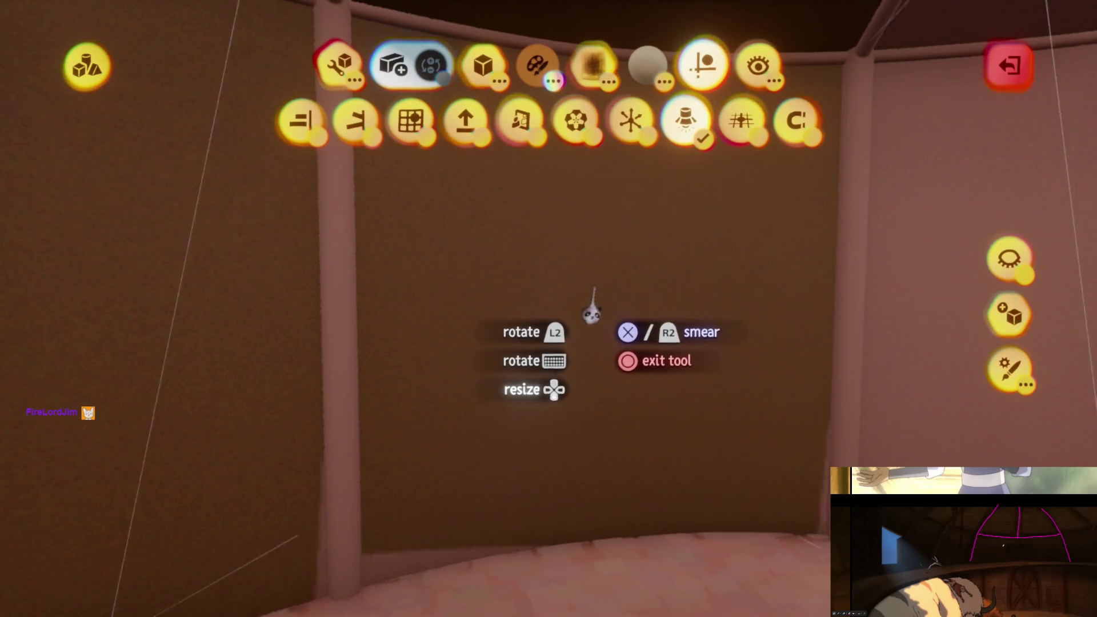
scroll(593, 313, "down", 5)
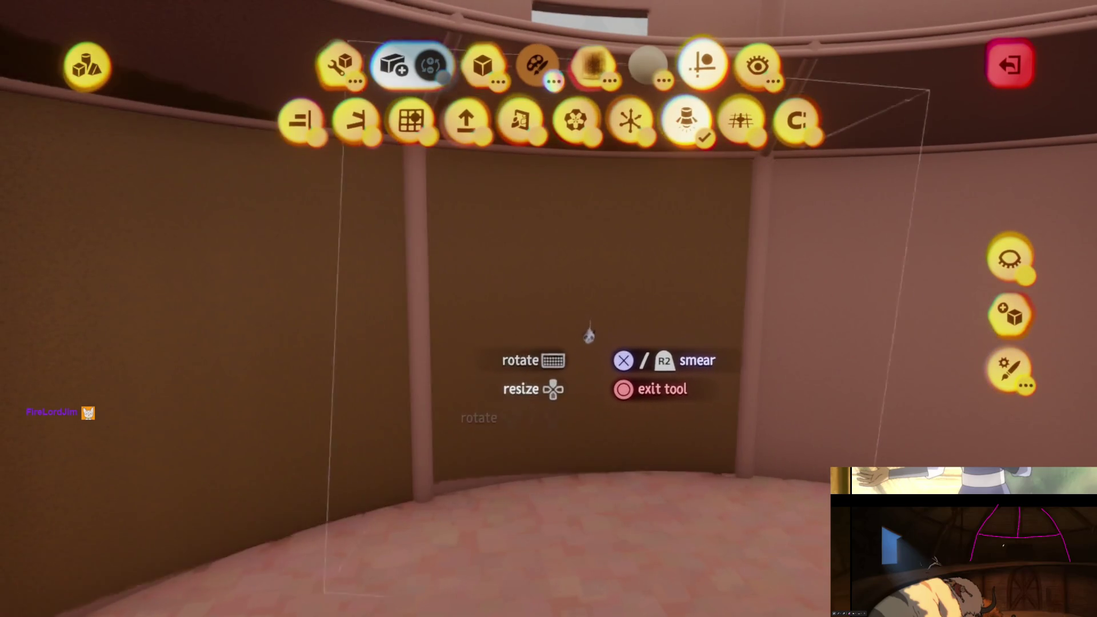
left_click(590, 333)
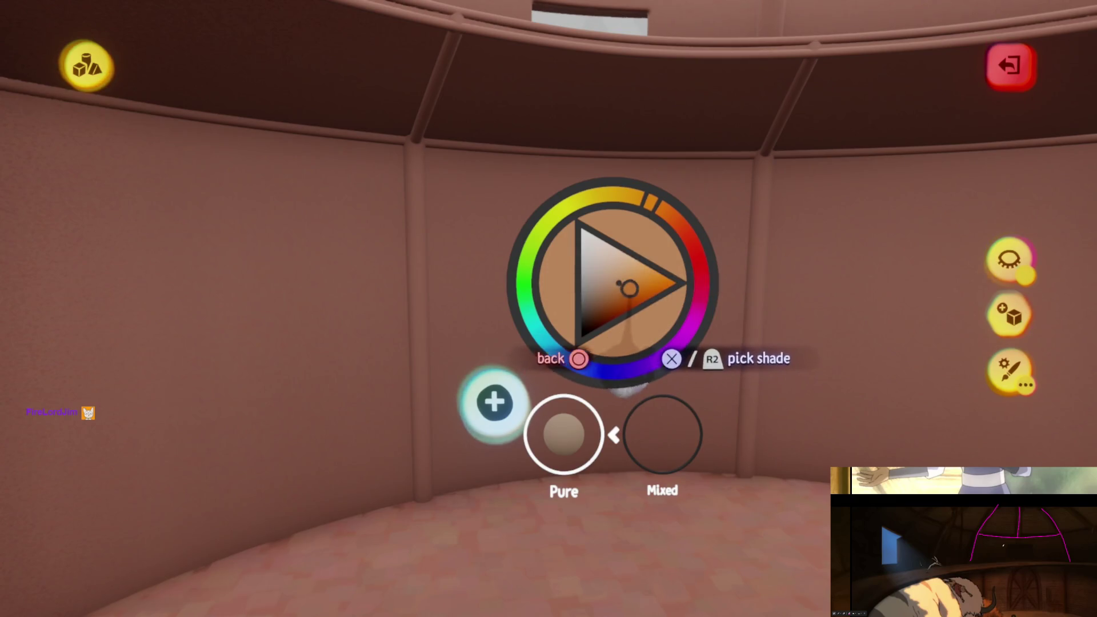
left_click(628, 290)
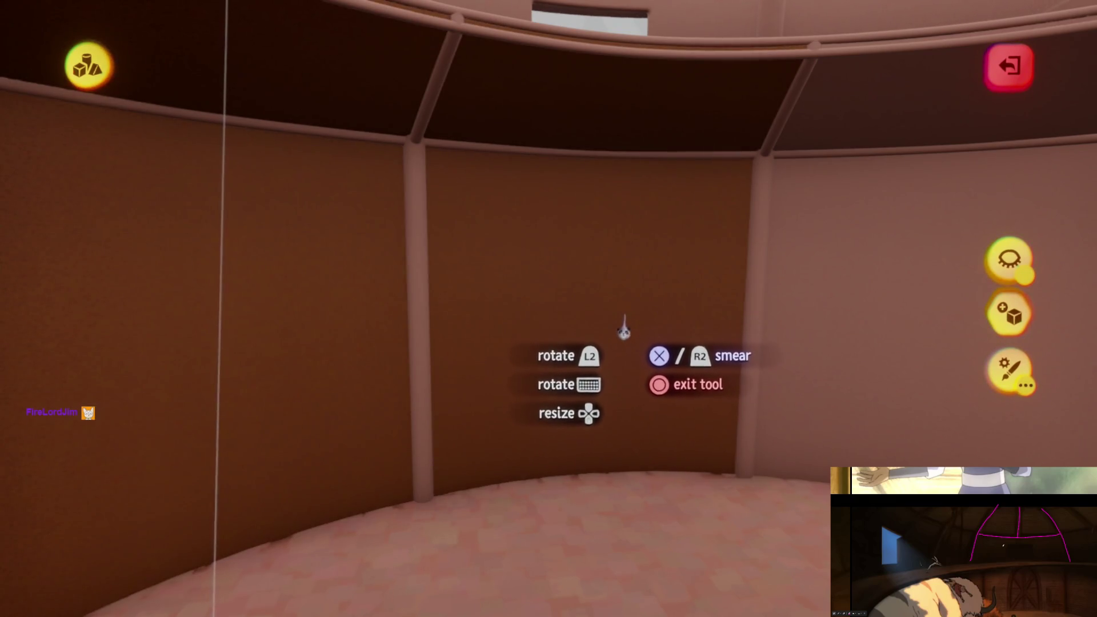
left_click(624, 330)
left_click(647, 277)
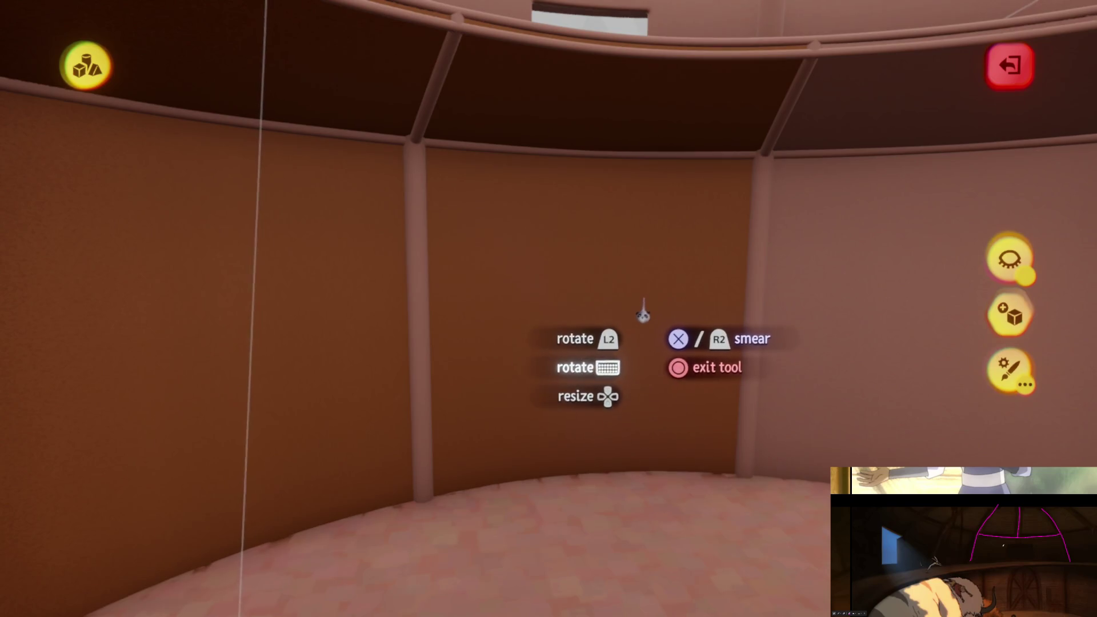
left_click(643, 313)
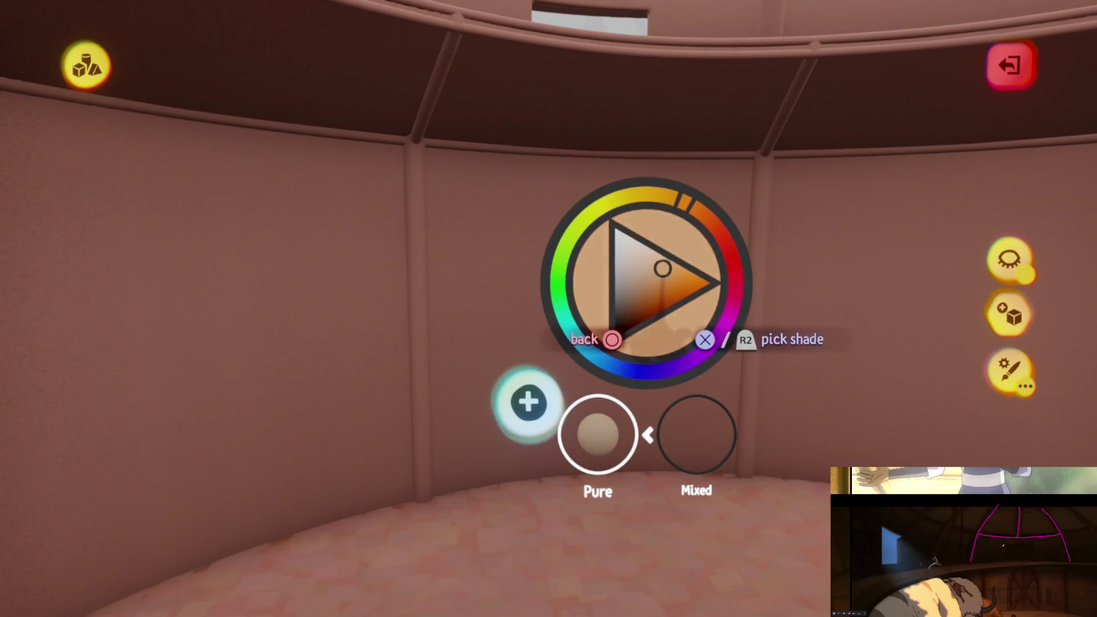
left_click(663, 268)
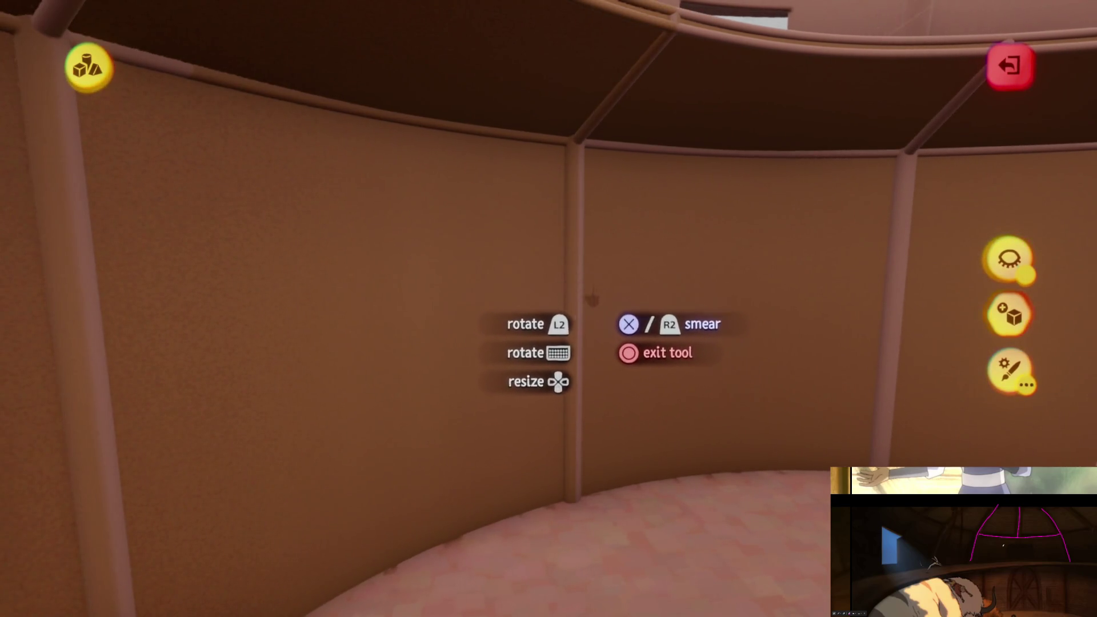
- Smear the dark brown over the interior wall panels, undoing the last spray pass
key("t")
key("Escape")
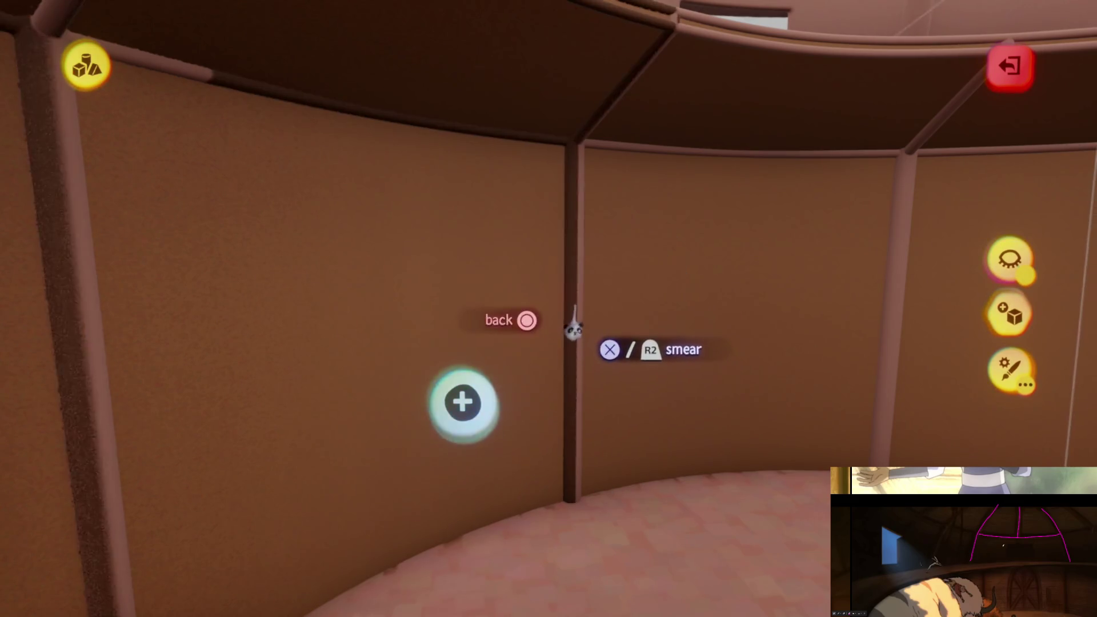
key("t")
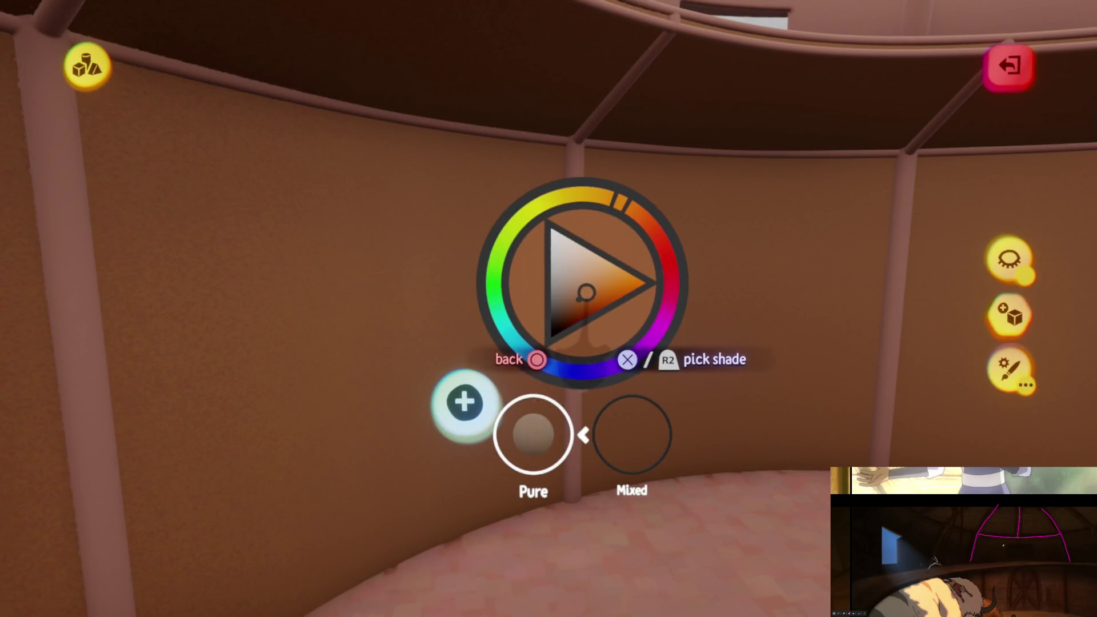
key("Escape")
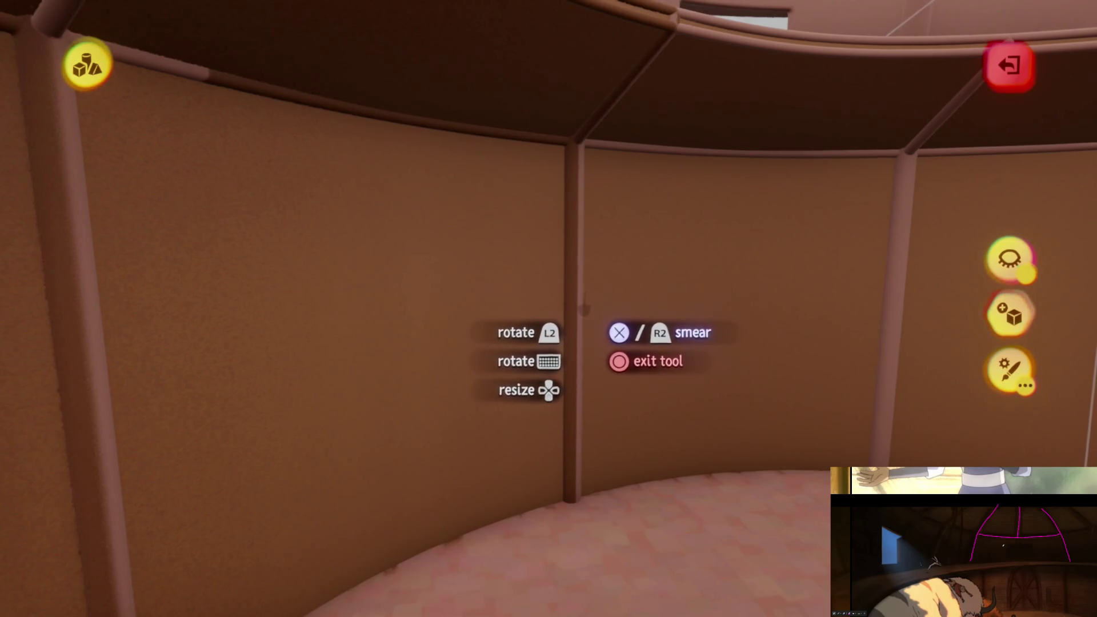
key("Escape")
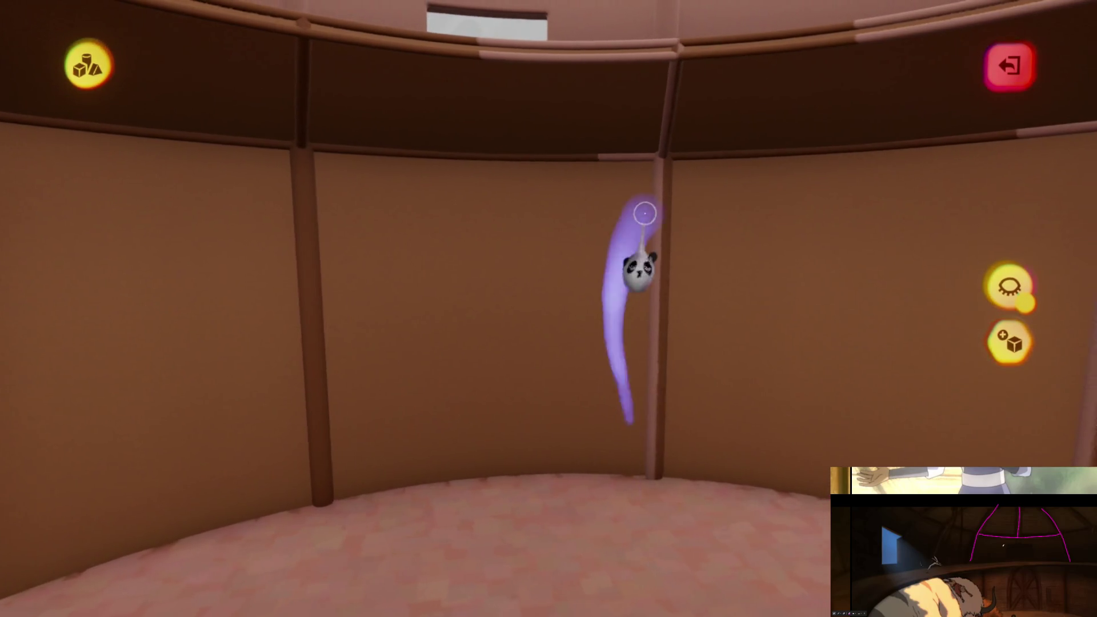
key("Escape")
key("ctrl+z")
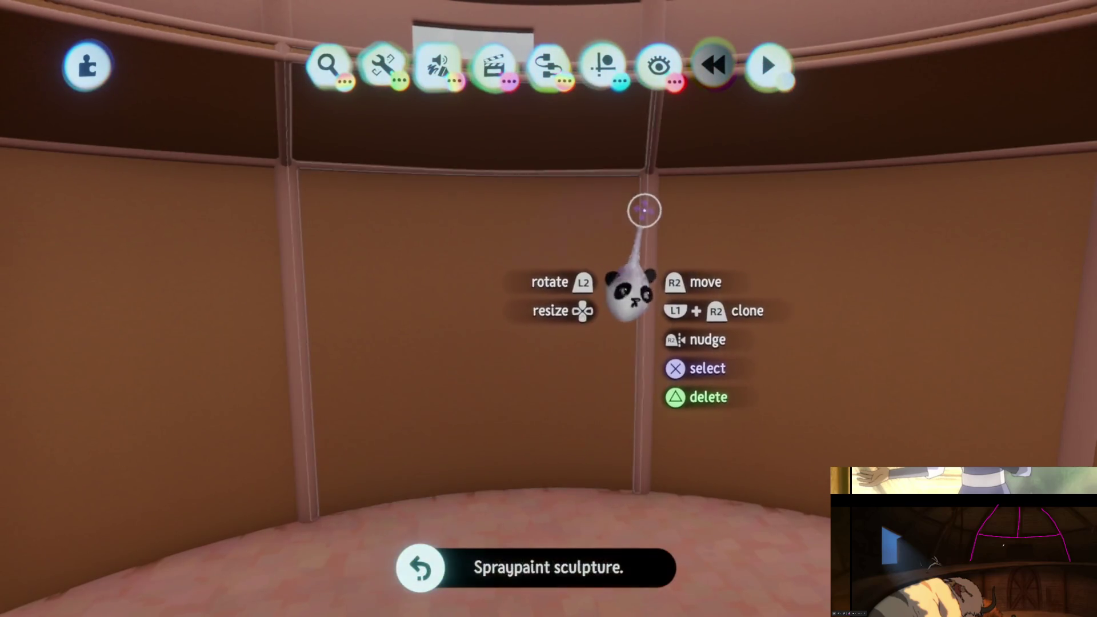
- Reopen the wall sculpture, paint the upper wall band brown, and exit sculpting
double_click(644, 202)
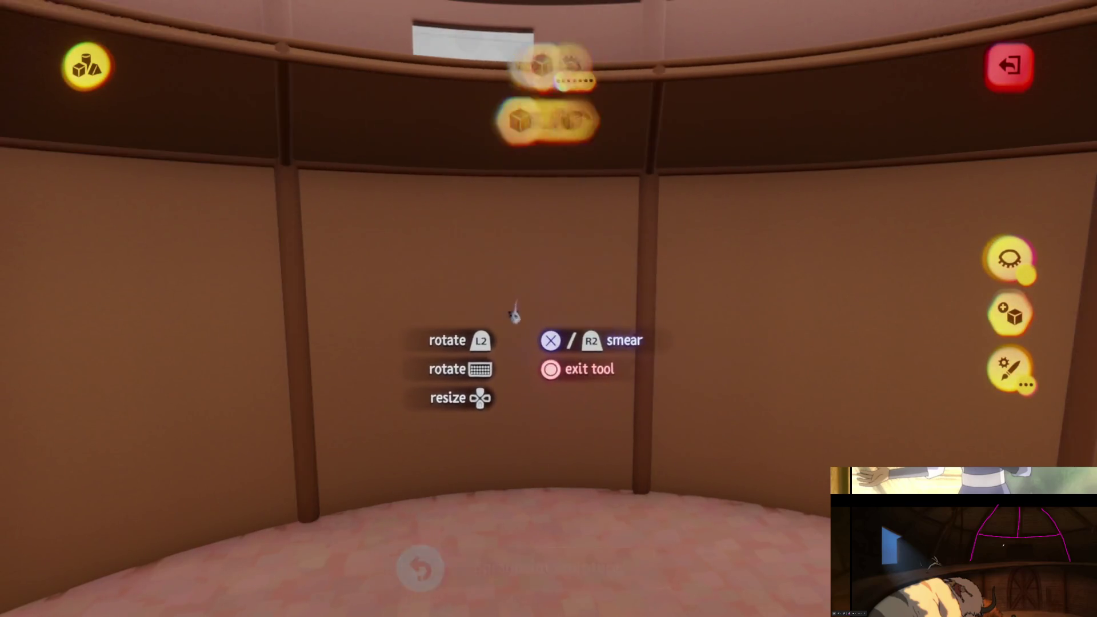
mouse_move(595, 354)
middle_mouse_down()
mouse_move(595, 294)
mouse_move(634, 231)
mouse_move(620, 239)
middle_mouse_up()
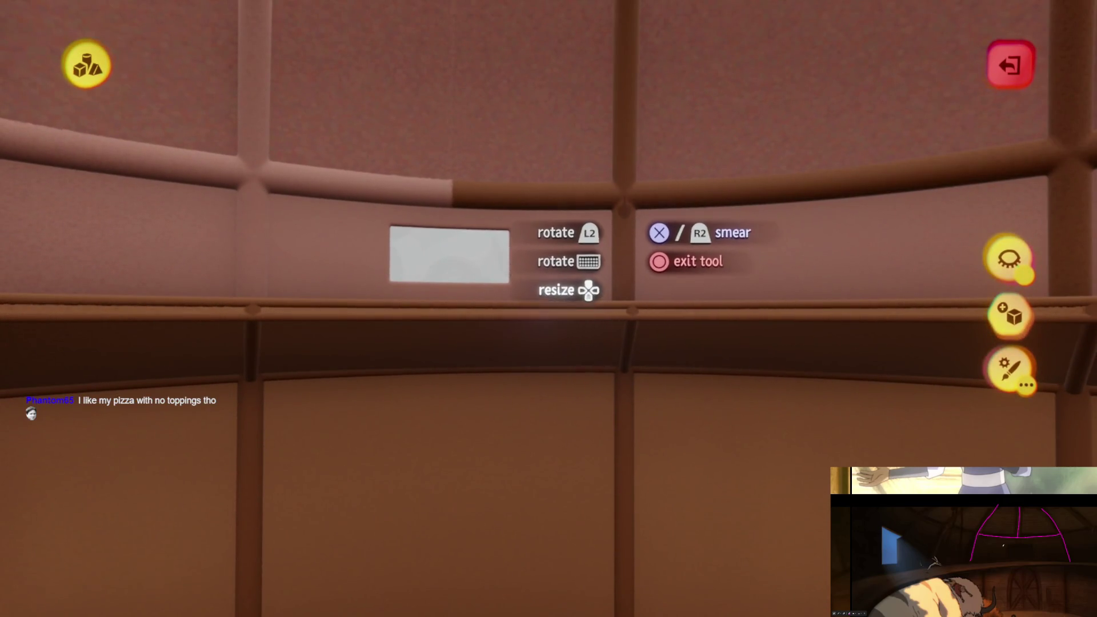
left_click(527, 490)
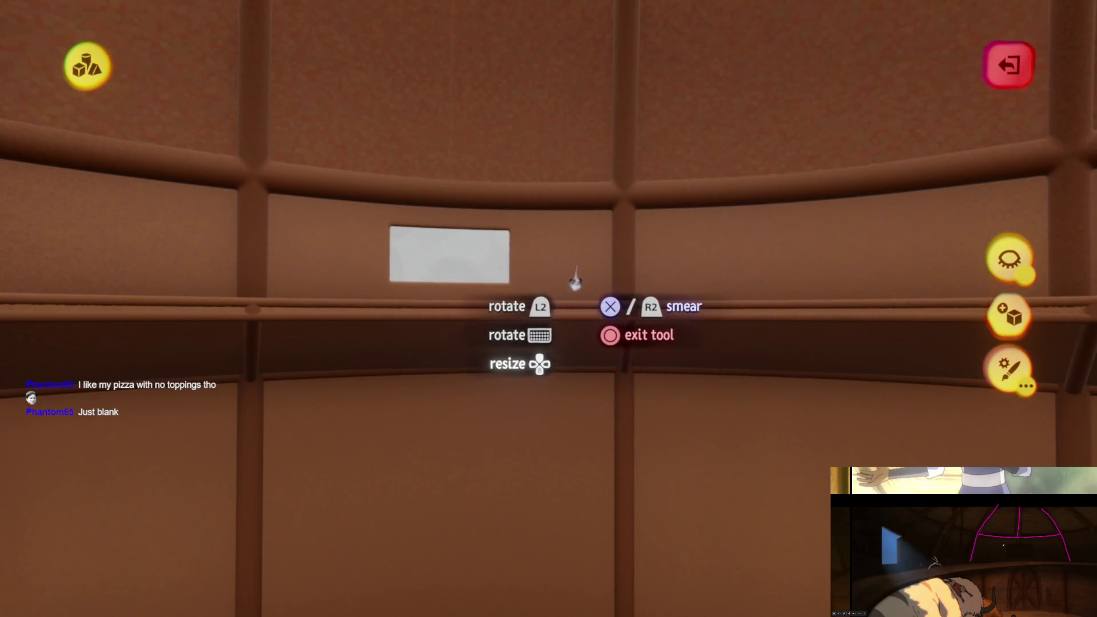
key("Escape")
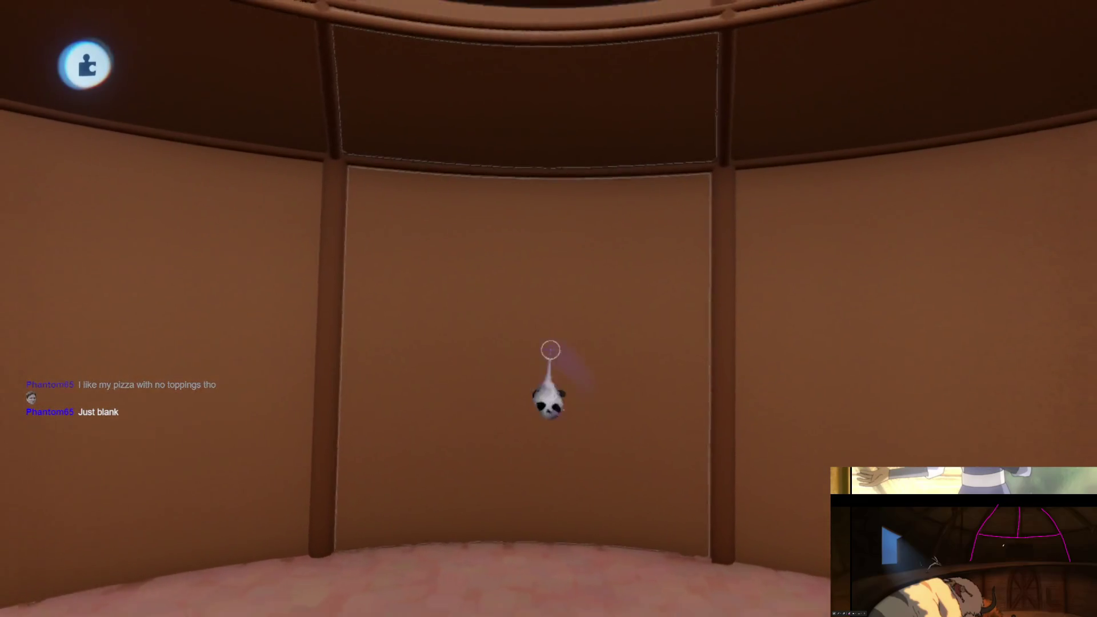
- Reduce detail on the vertical beam, select more hut pieces, and start sculpting a wall
left_click(559, 392)
left_click(825, 120)
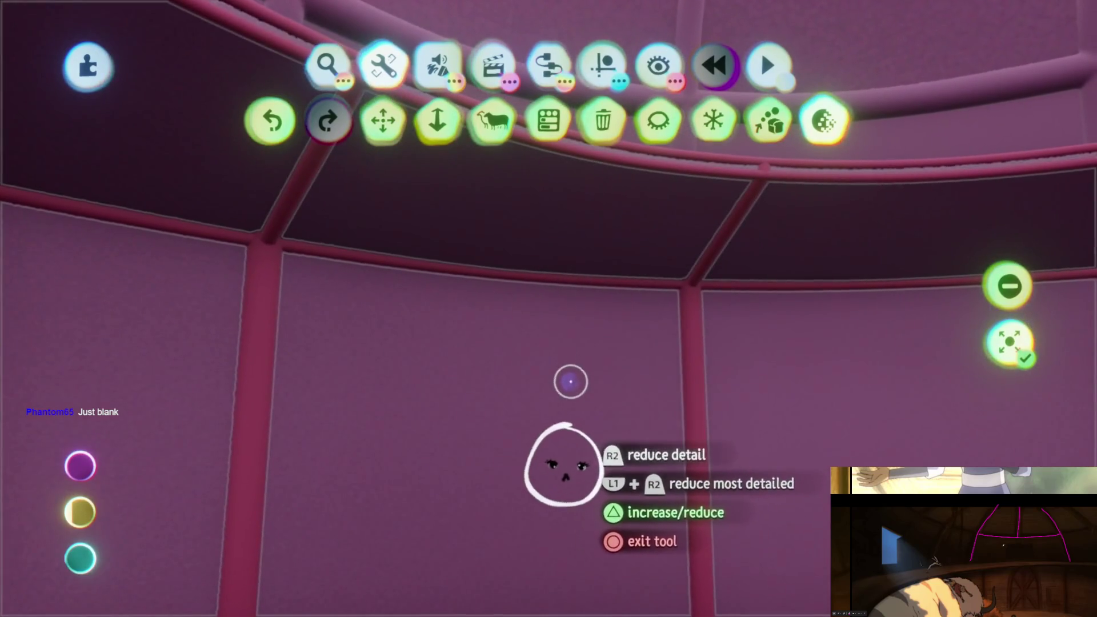
left_click(618, 326)
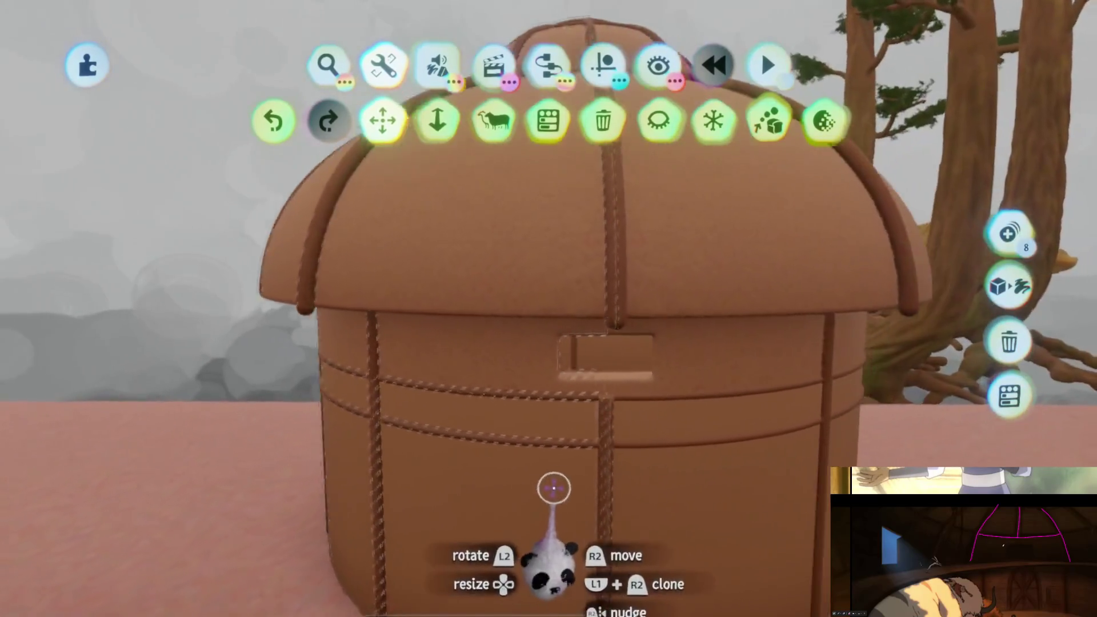
left_click(554, 488)
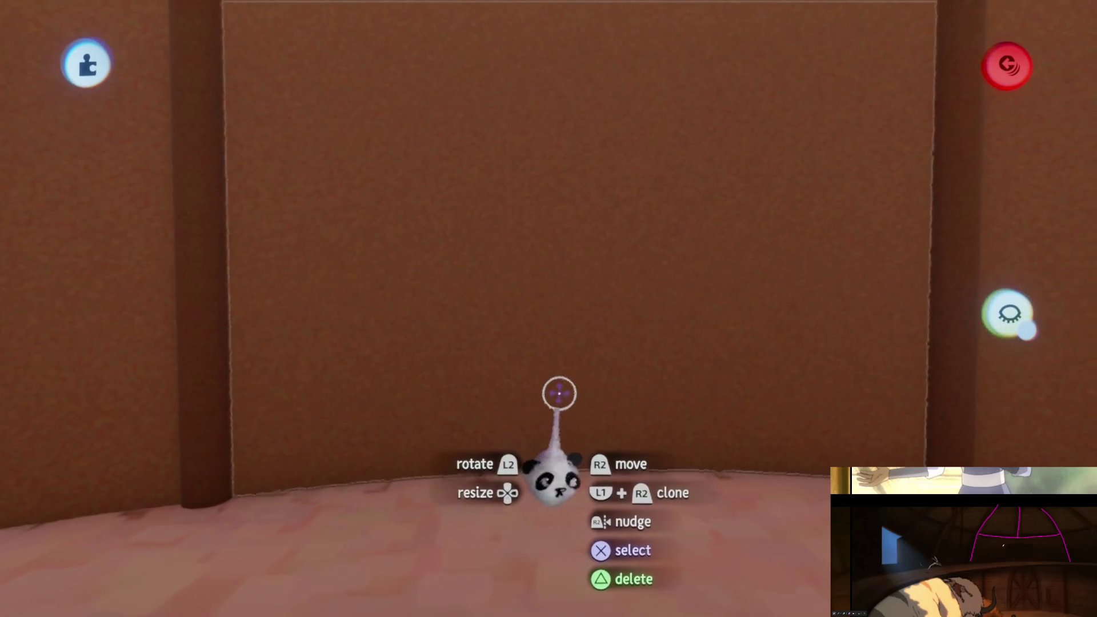
key("s")
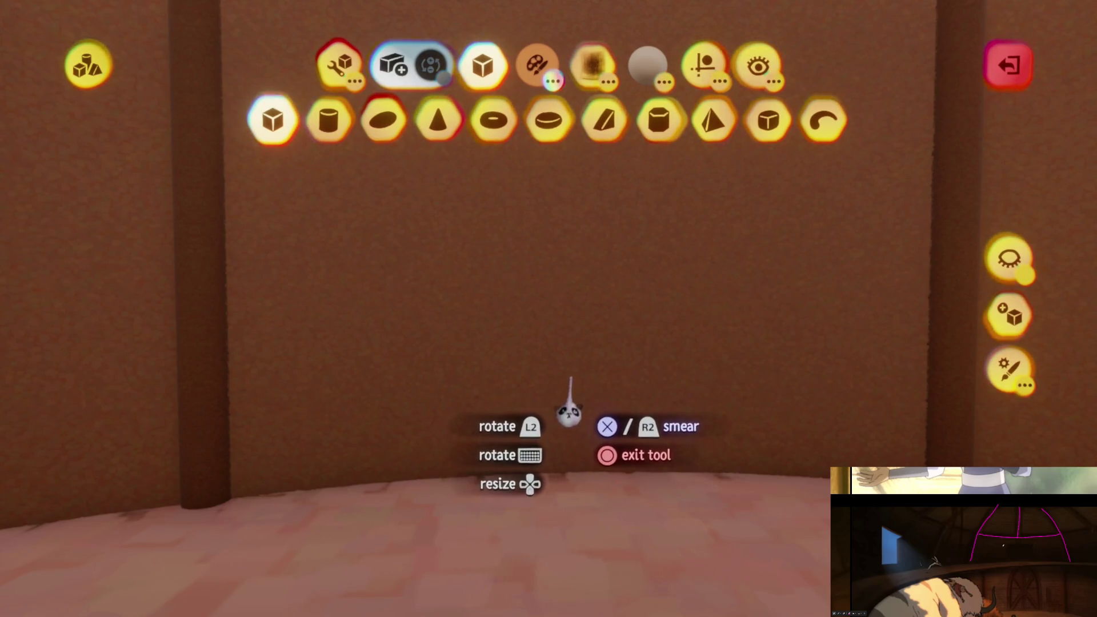
- Choose the Curve shape, turn on snapping to surfaces and spray a stroke onto the wall
left_click(825, 117)
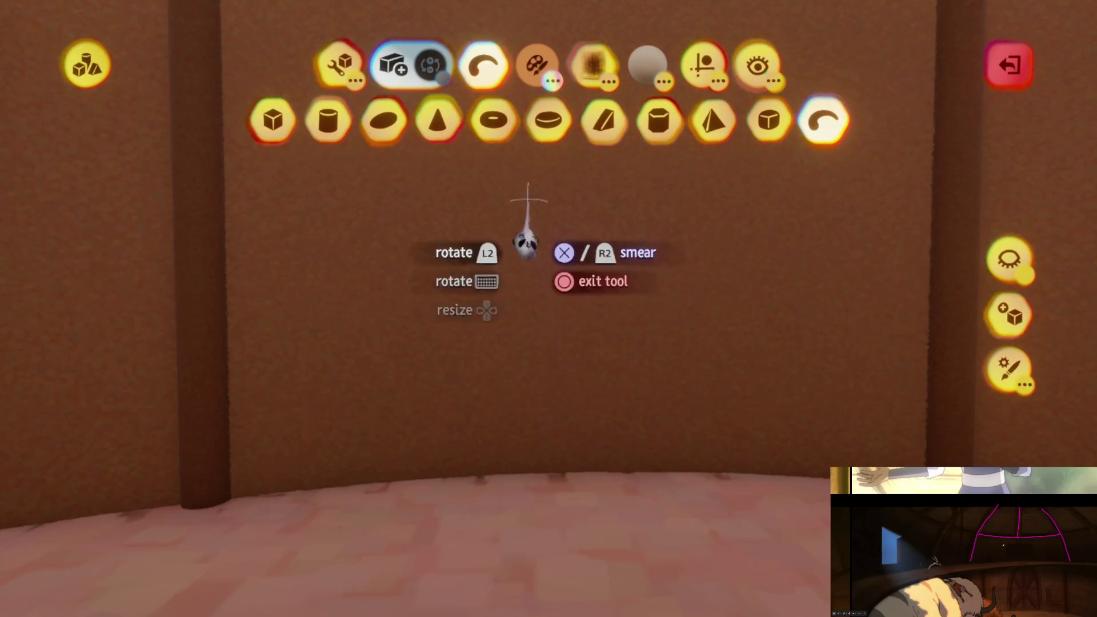
left_click(702, 65)
left_click(298, 122)
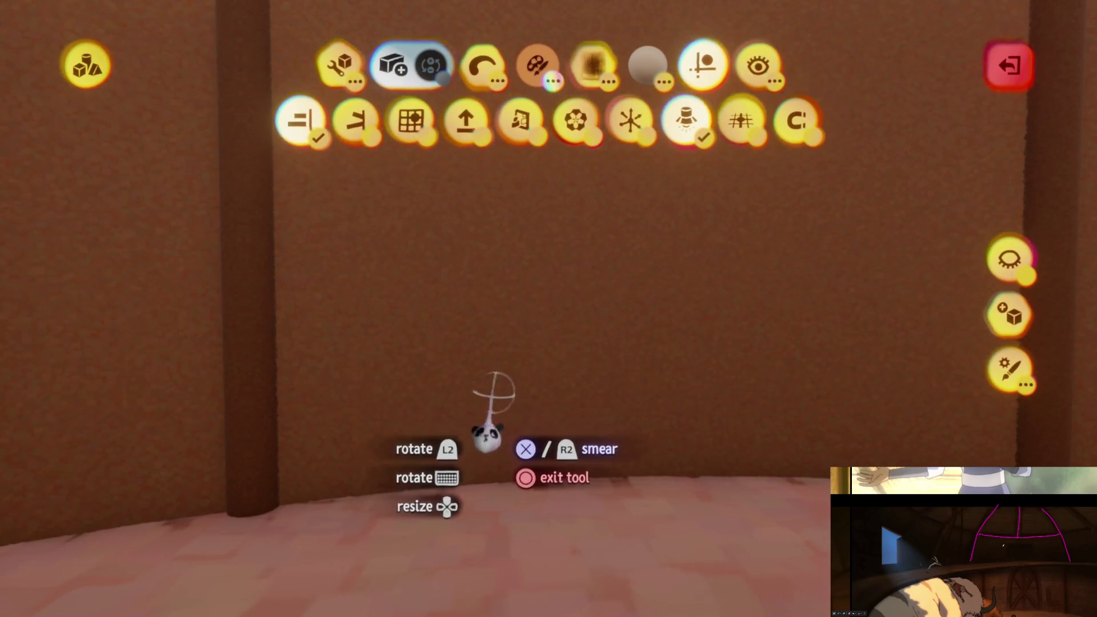
left_click_drag(488, 434, 595, 448)
- Reselect the curve shape and its colour, then leave sculpt mode for the edit toolbar
left_click(338, 63)
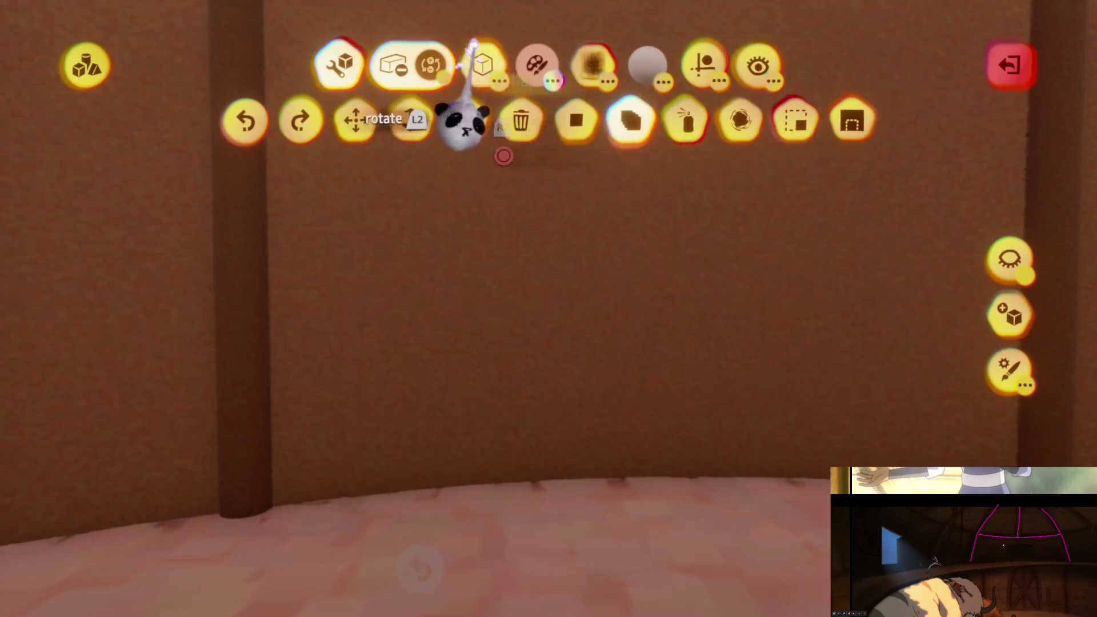
left_click(483, 66)
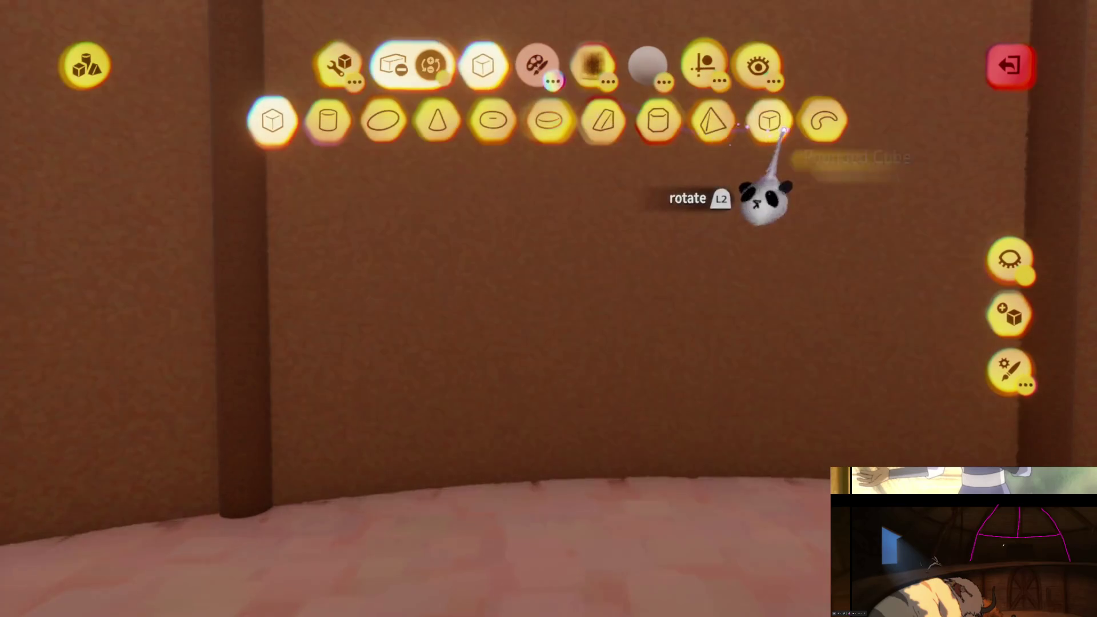
left_click(823, 120)
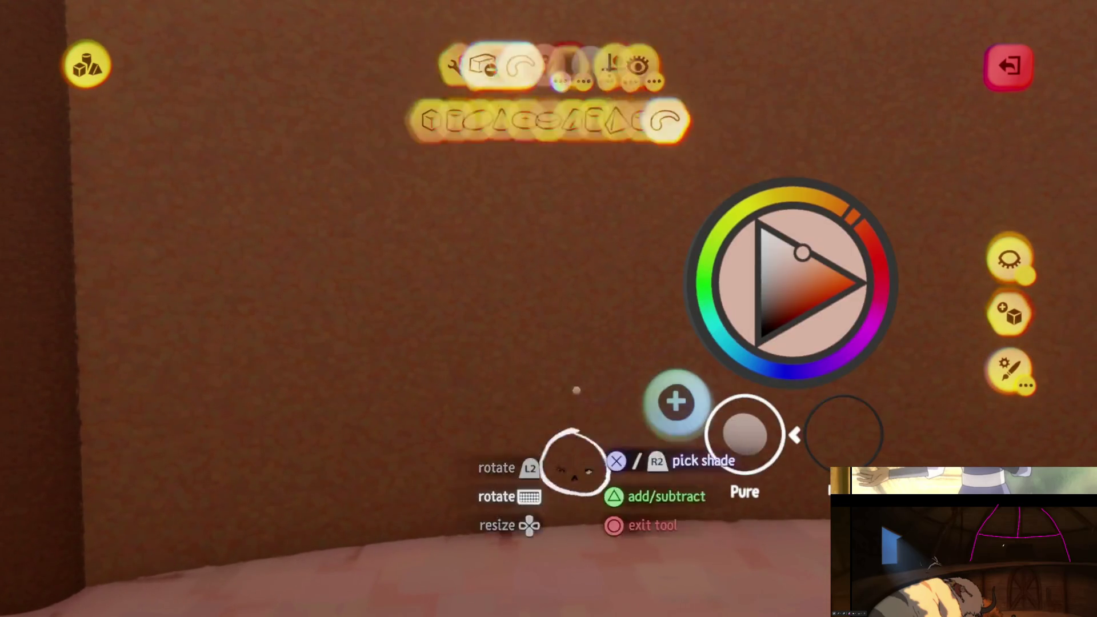
left_click(543, 420)
key("Escape")
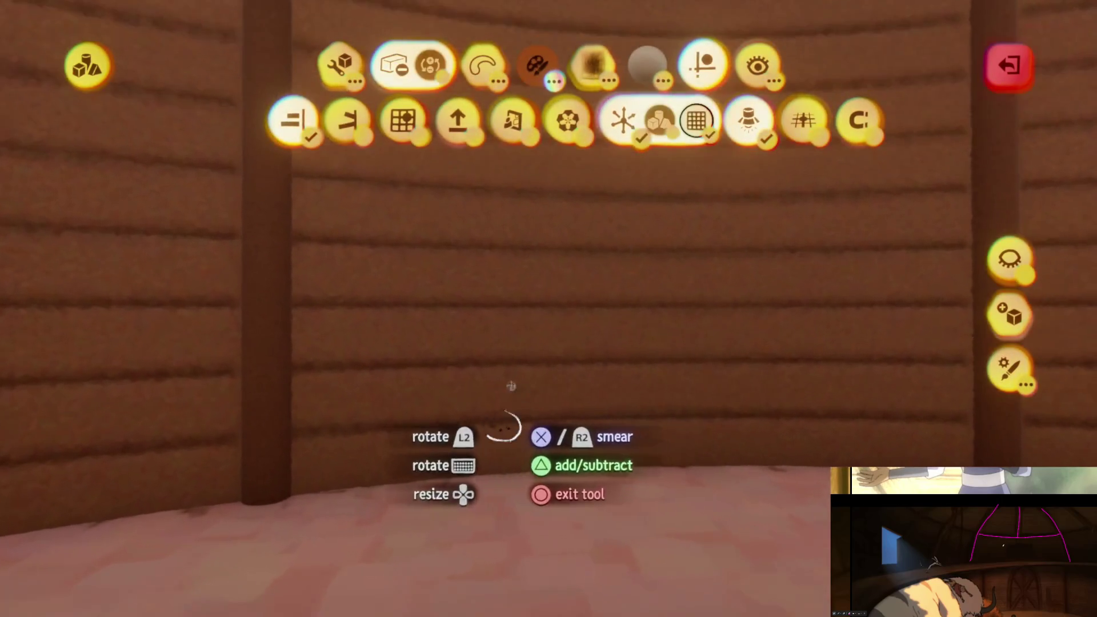
key("Escape")
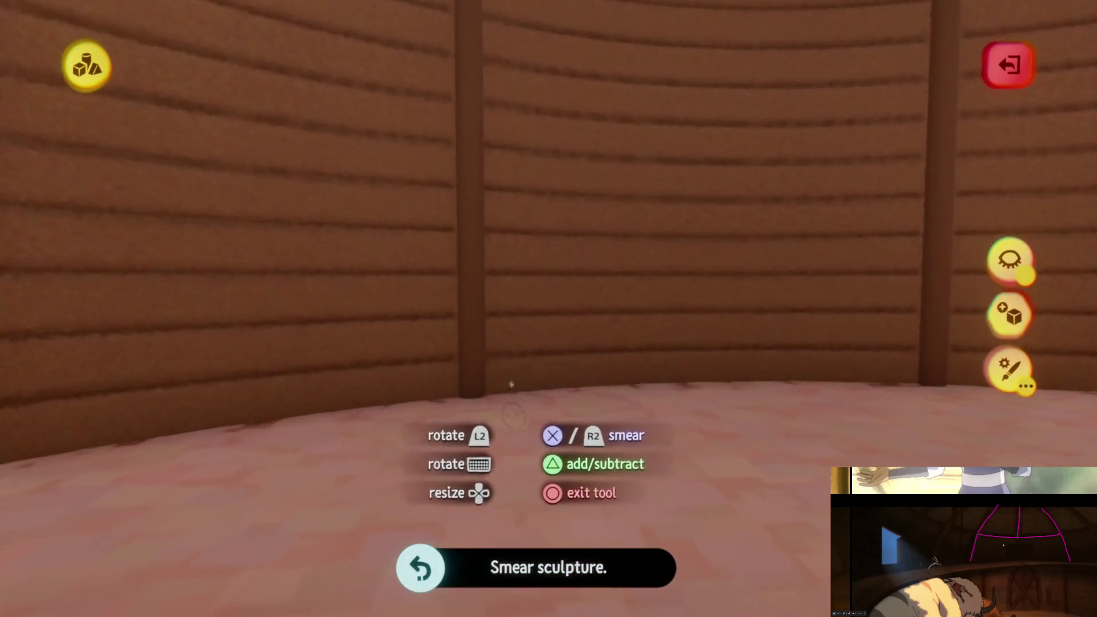
key("Escape")
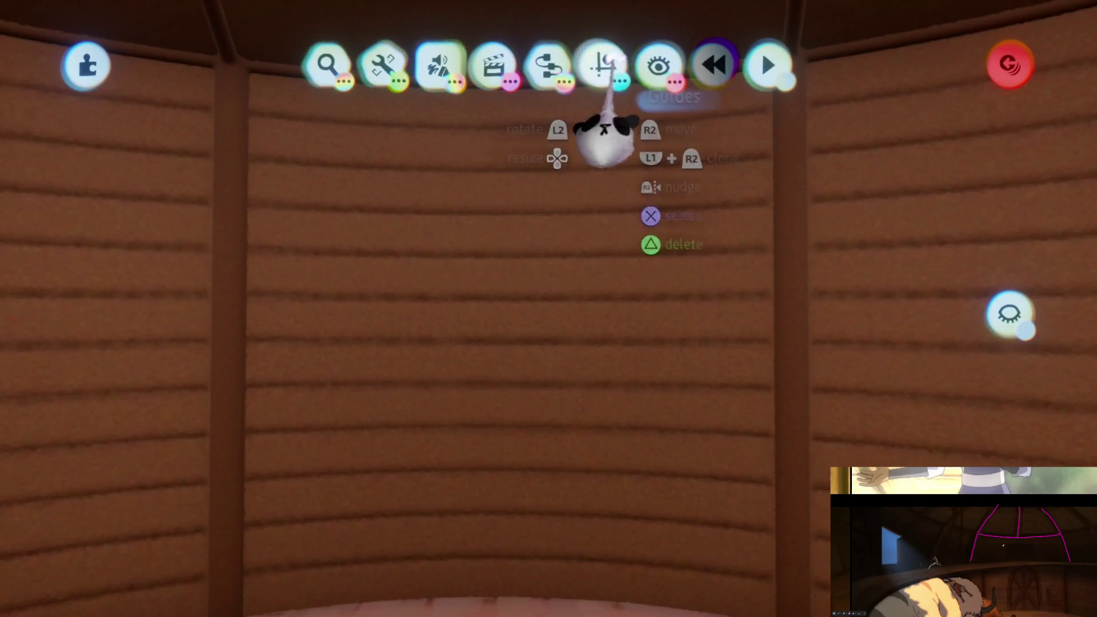
- Stamp a Number Displayer from the Gadgets list onto the hut wall and open its tweak menu
left_click(603, 64)
left_click(551, 64)
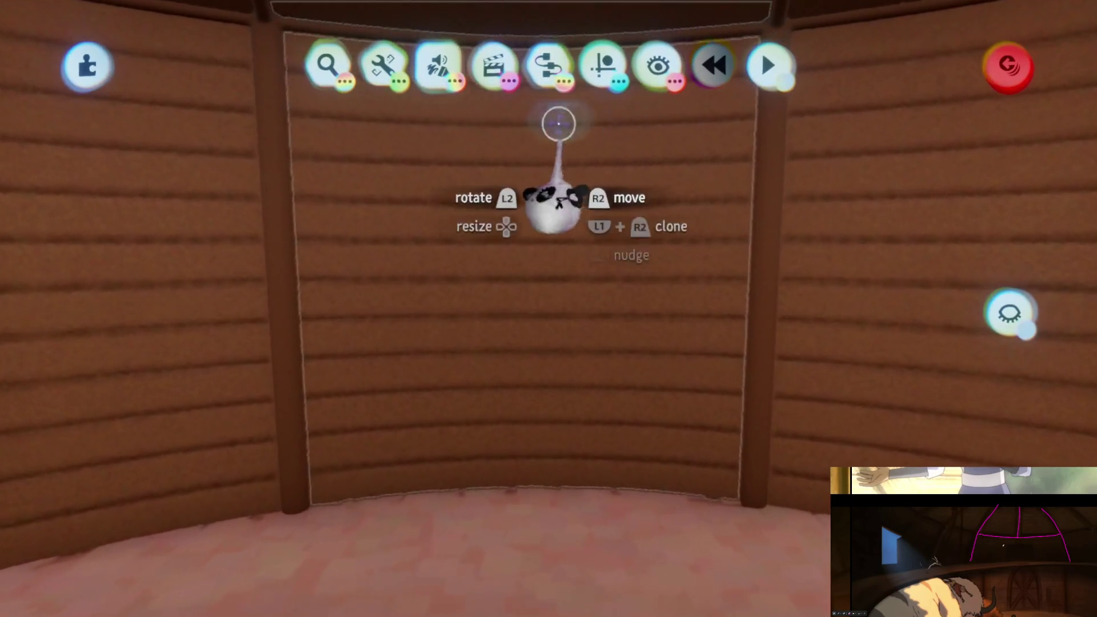
left_click(591, 120)
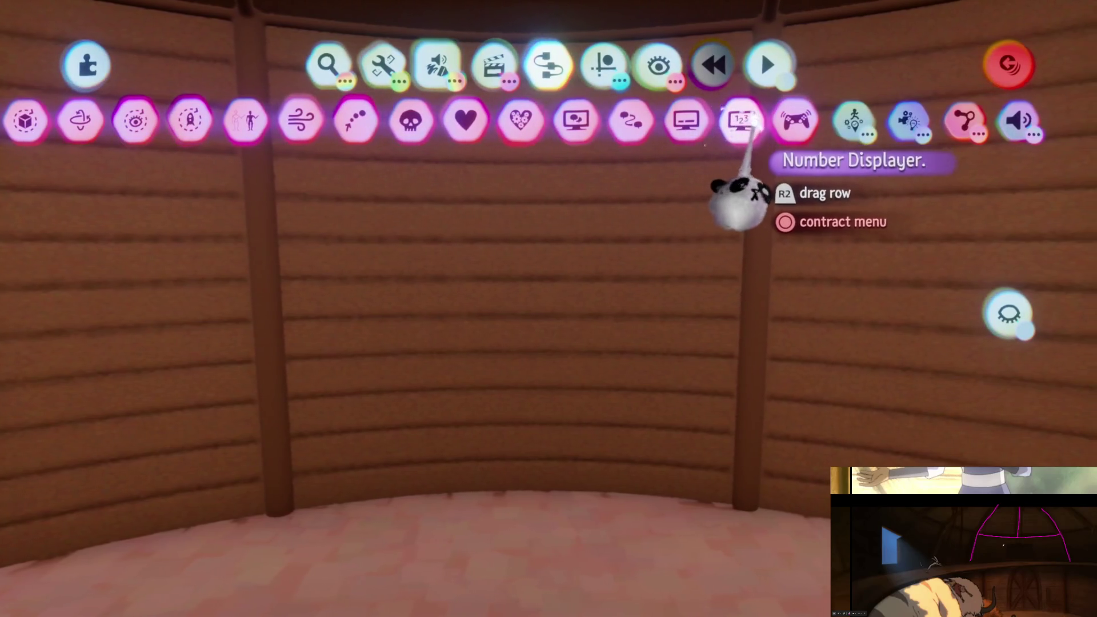
left_click(731, 121)
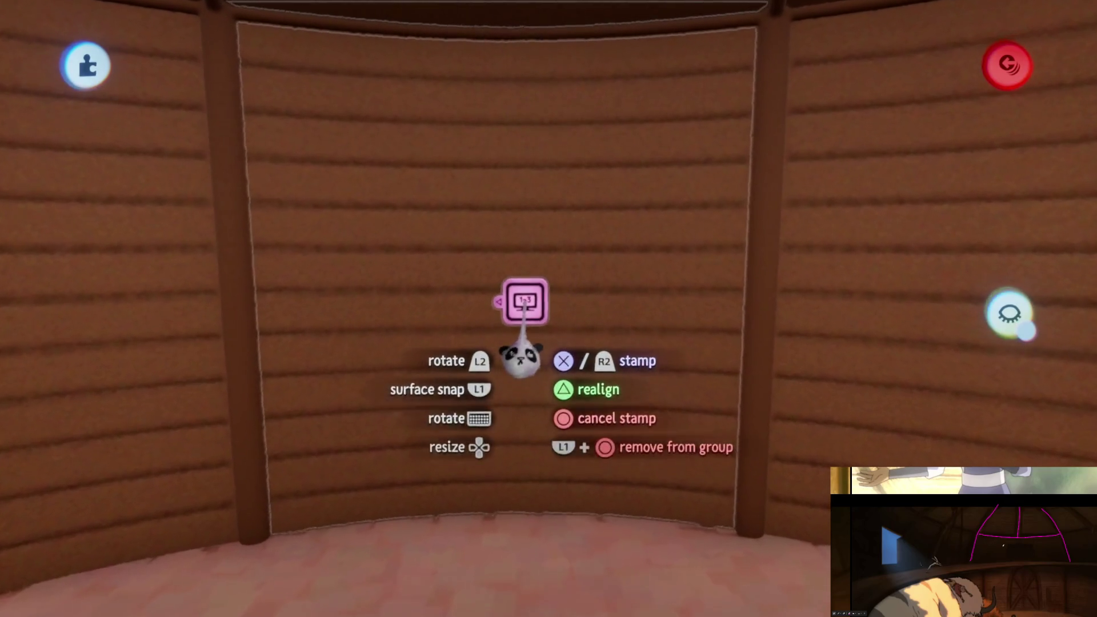
left_click(518, 334)
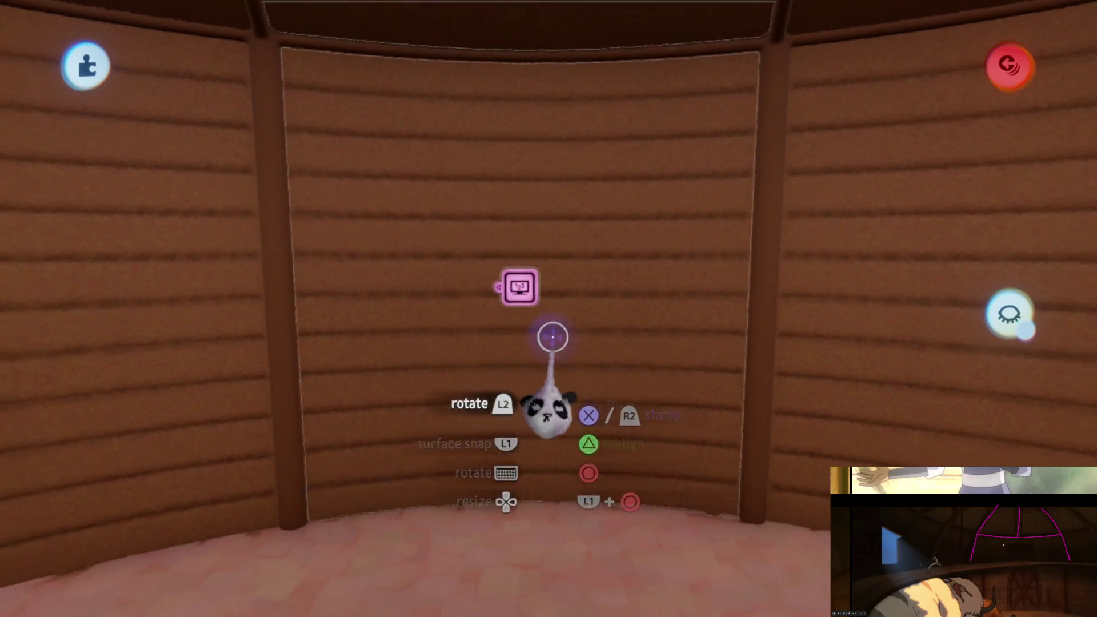
left_click(519, 297)
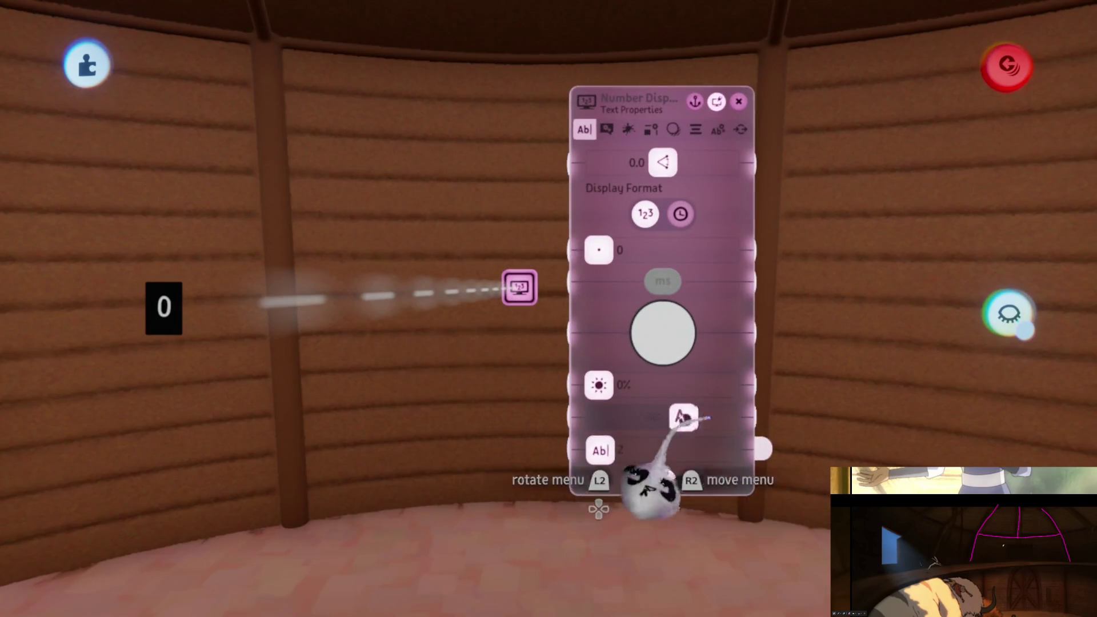
- Stretch the Number Displayer's box taller and wider into a large panel over the wall
left_click(605, 131)
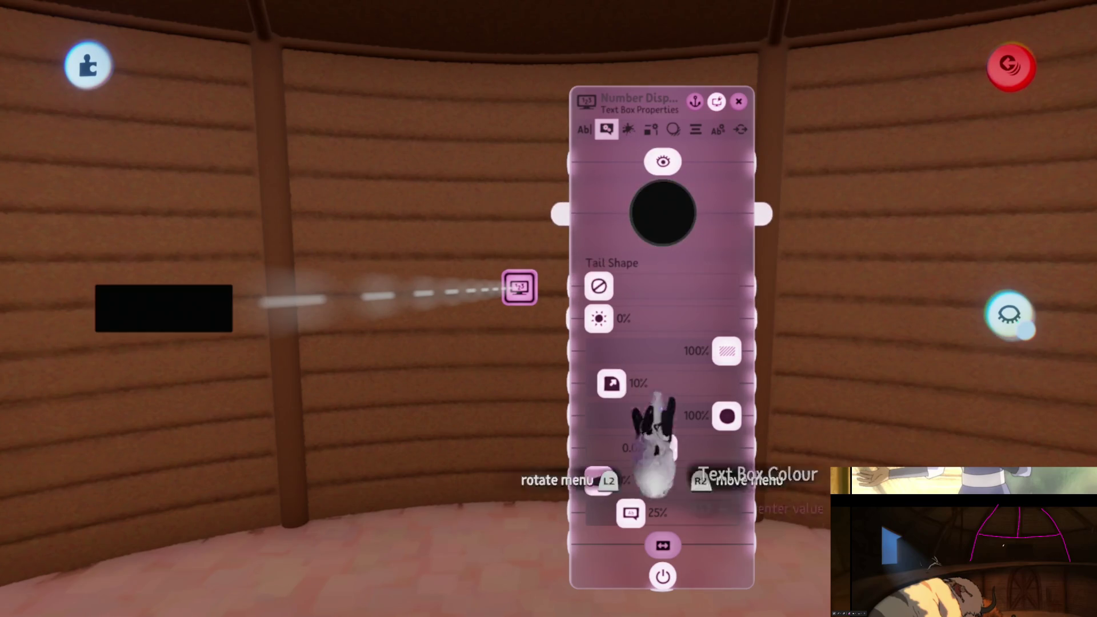
left_click(717, 131)
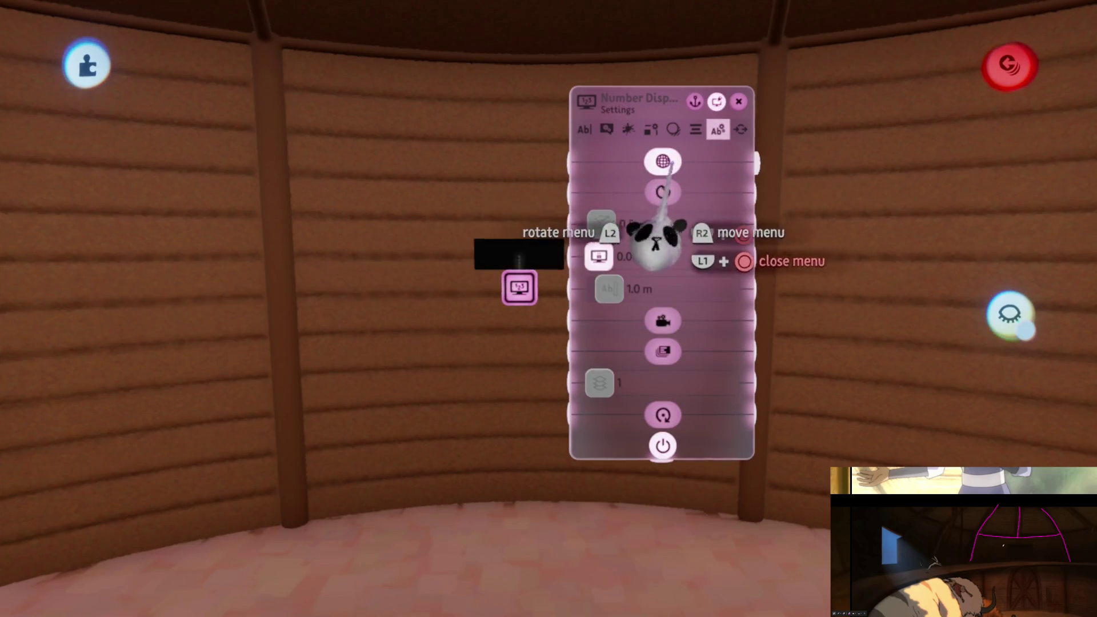
mouse_move(502, 311)
mouse_move(510, 325)
left_mouse_down()
mouse_move(517, 320)
mouse_move(517, 348)
left_mouse_up()
mouse_move(516, 297)
left_mouse_down()
mouse_move(509, 110)
mouse_move(516, 200)
left_mouse_up()
mouse_move(479, 285)
left_mouse_down()
mouse_move(465, 285)
mouse_move(644, 260)
mouse_move(657, 294)
mouse_move(600, 294)
mouse_move(693, 314)
mouse_move(631, 389)
left_mouse_up()
key("Escape")
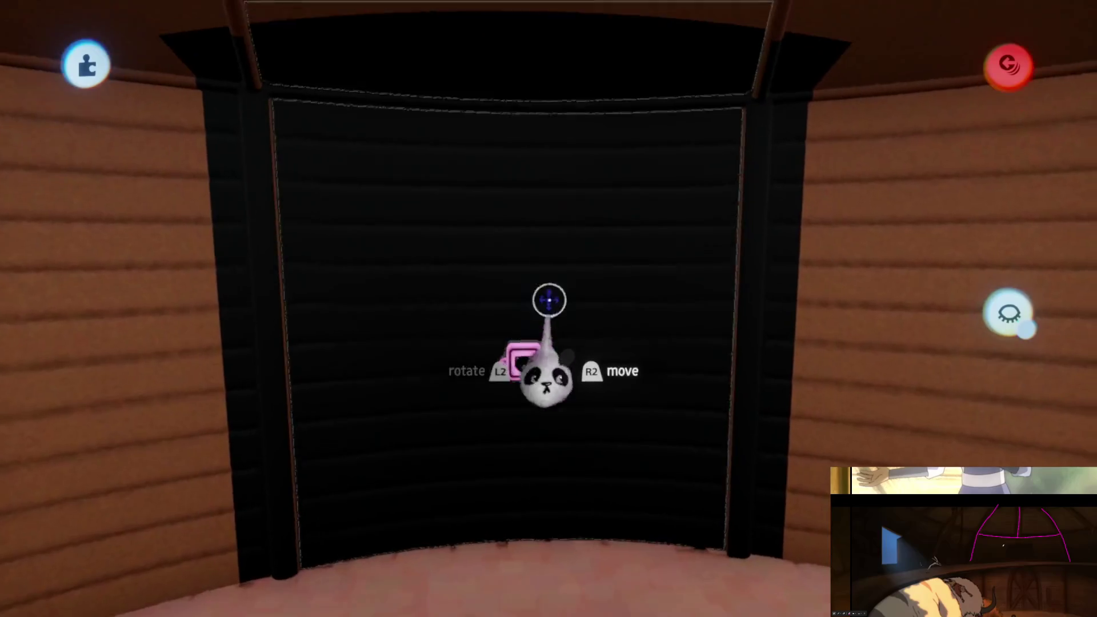
mouse_move(517, 457)
left_mouse_down()
mouse_move(516, 417)
mouse_move(536, 380)
left_mouse_up()
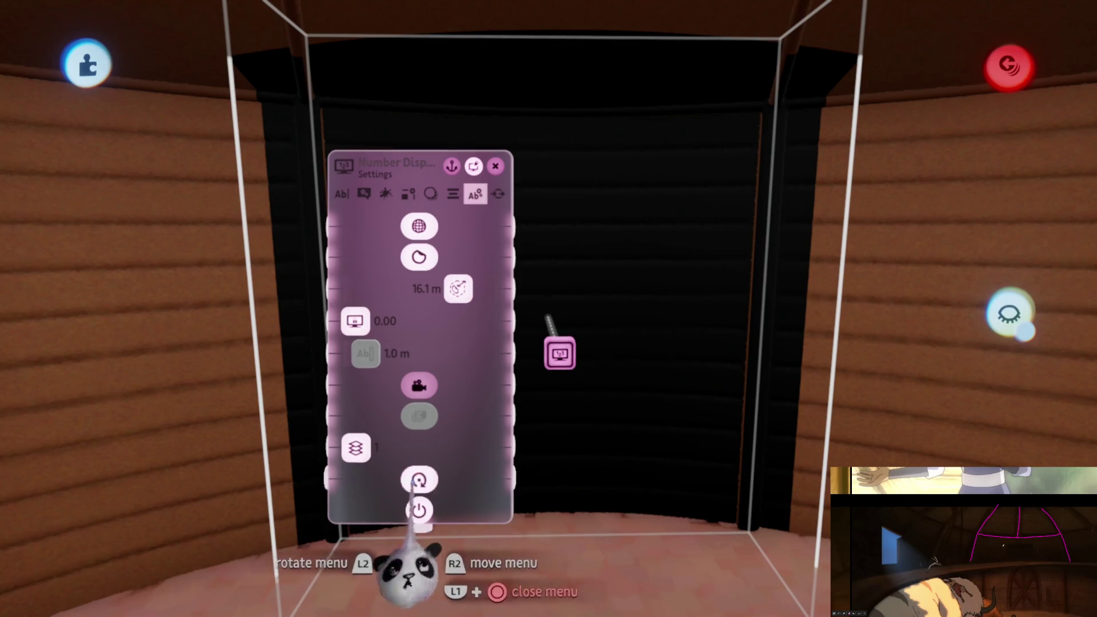
key("Escape")
- Push both texture strength sliders to 100%, raise the texture value for bolder strokes, and start rotating the panel
left_click(559, 357)
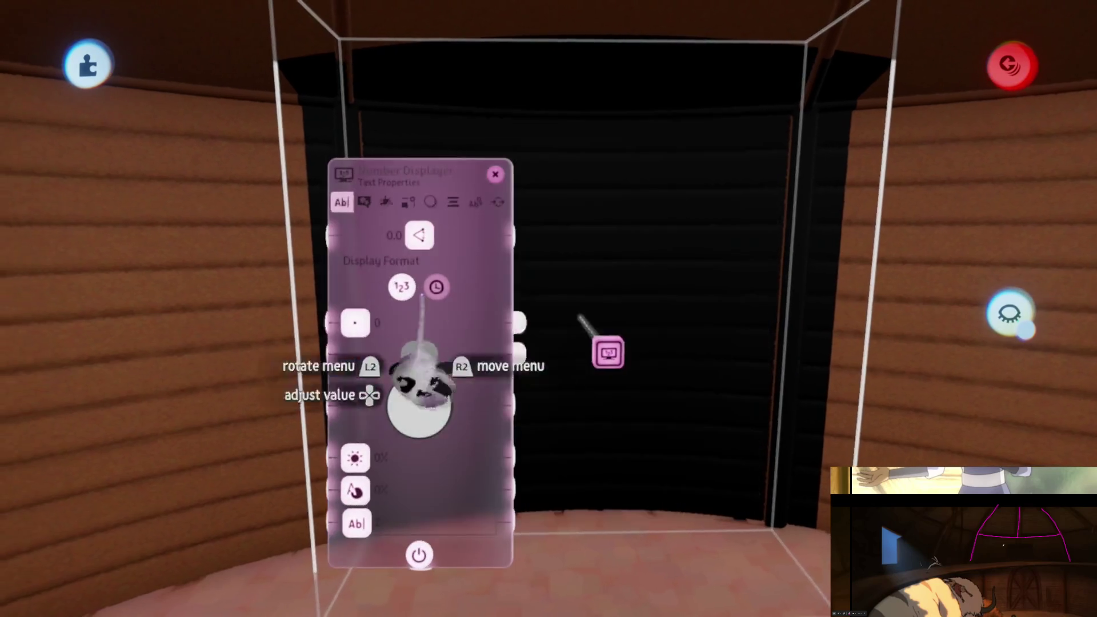
left_click_drag(354, 290, 364, 290)
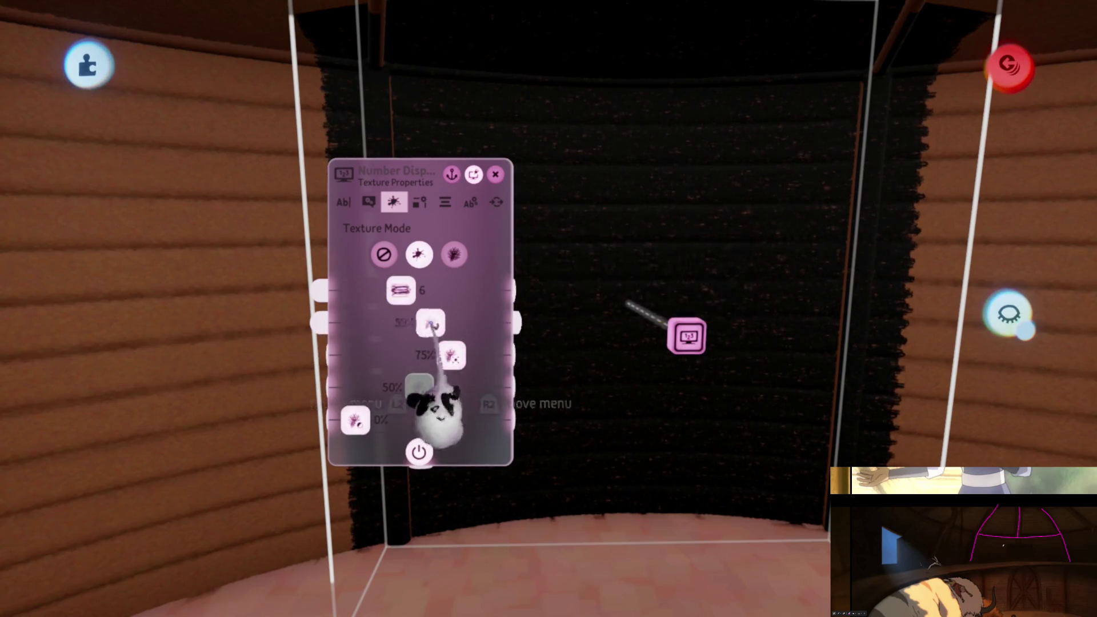
left_click_drag(429, 323, 483, 322)
left_click_drag(451, 355, 482, 355)
mouse_move(401, 291)
left_mouse_down()
mouse_move(437, 291)
mouse_move(428, 291)
left_mouse_up()
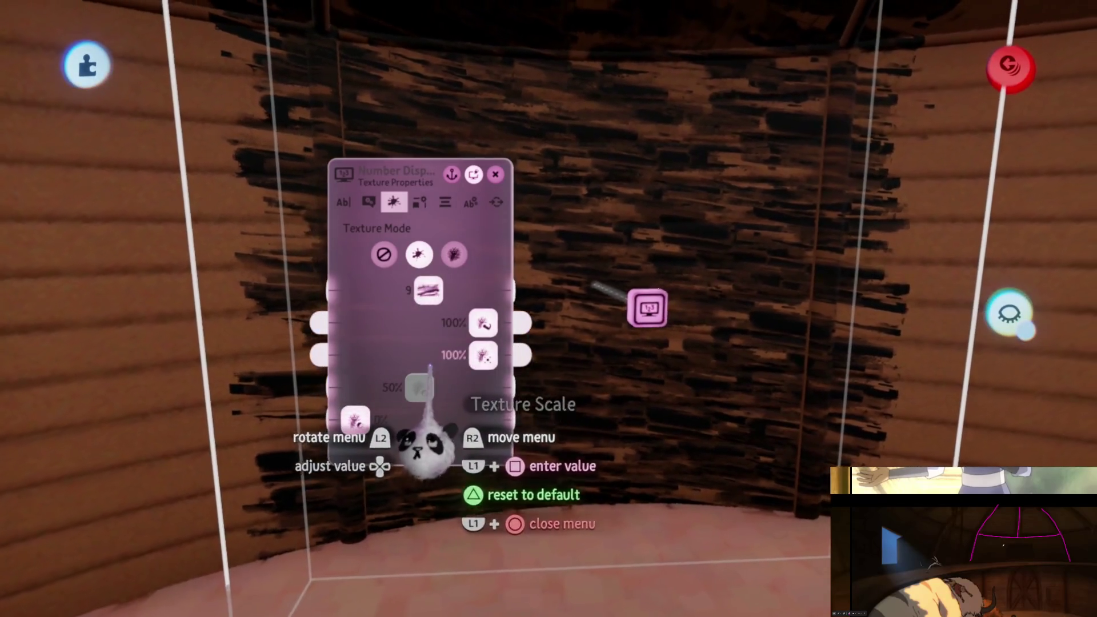
key("Escape")
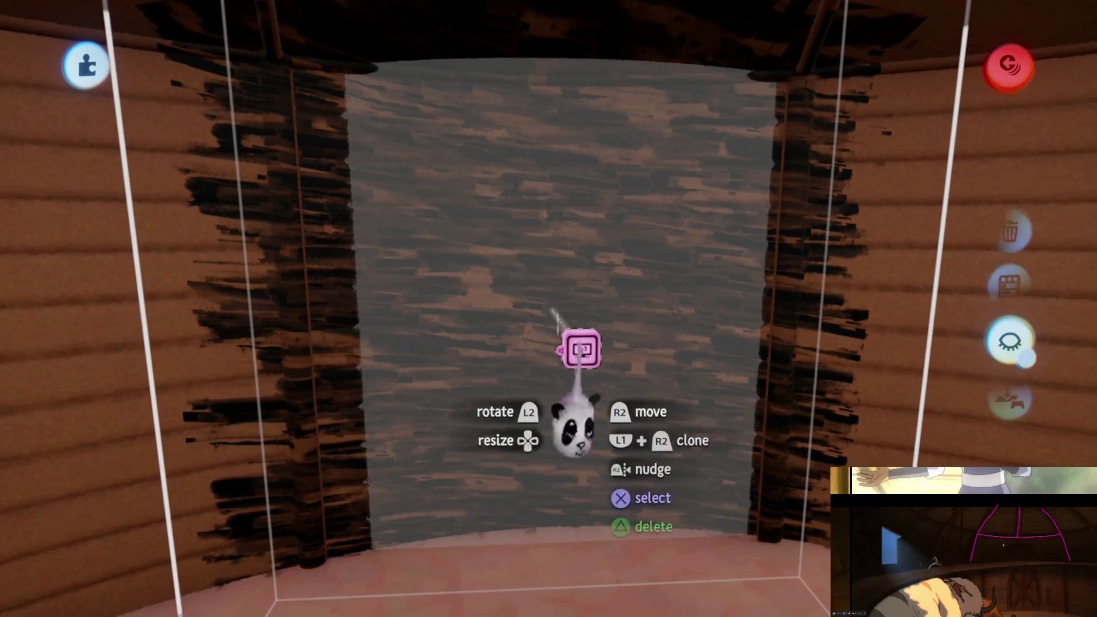
mouse_move(540, 350)
left_mouse_down()
mouse_move(550, 318)
mouse_move(543, 328)
mouse_move(515, 312)
mouse_move(526, 234)
left_mouse_up()
- Rotate the textured display panel and narrow its width into a tall strip beside the wall post
key("s")
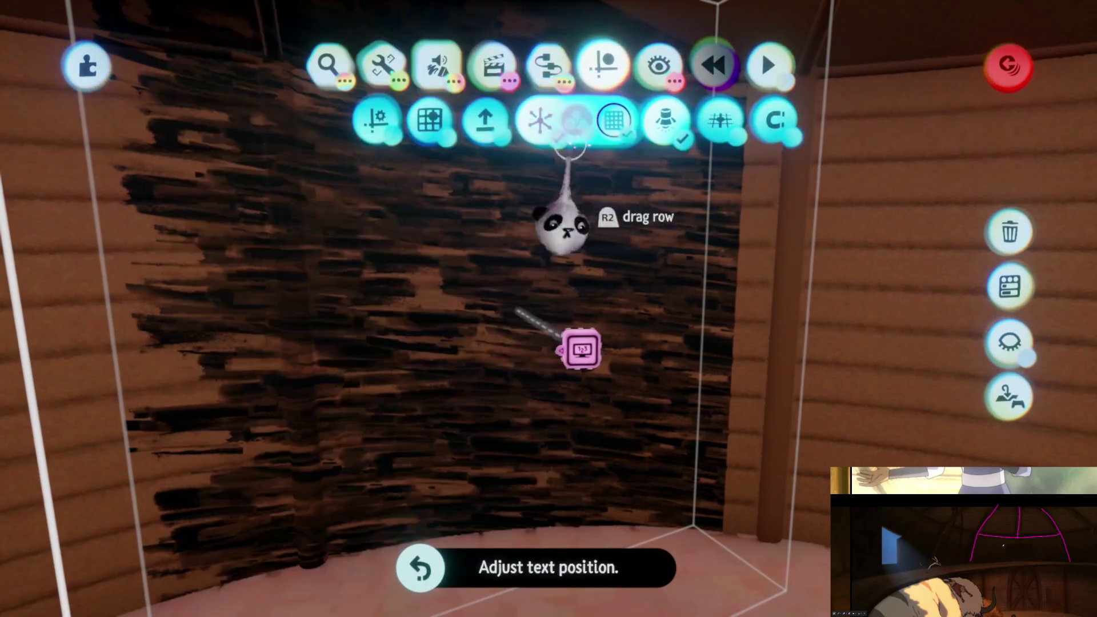
key("Escape")
mouse_move(526, 379)
left_mouse_down()
mouse_move(522, 318)
mouse_move(592, 318)
mouse_move(574, 375)
left_mouse_up()
key("Tab")
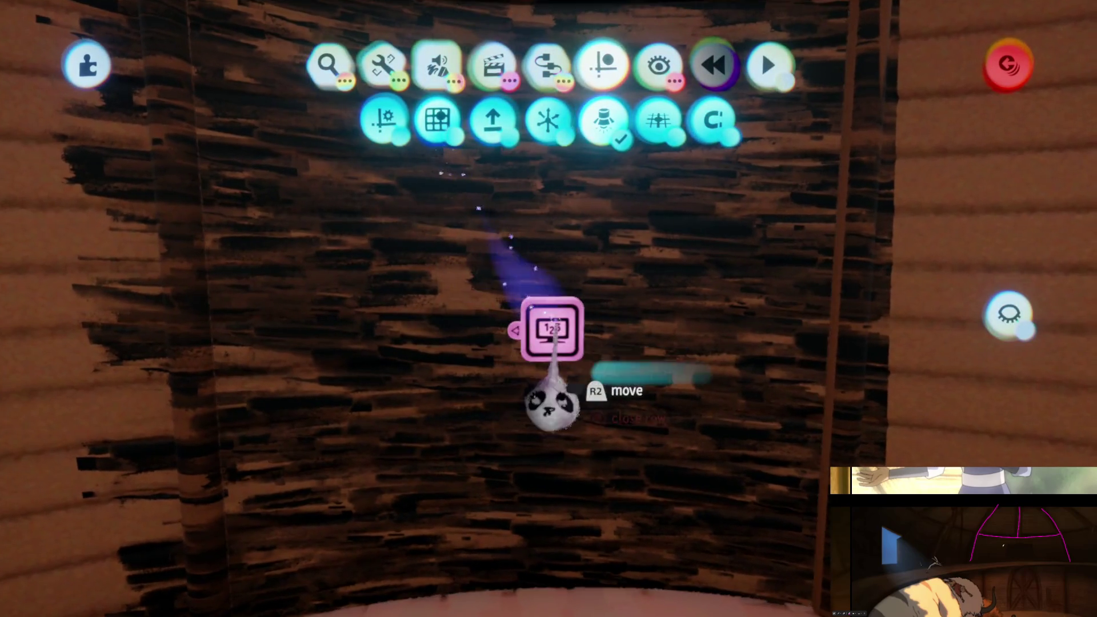
key("Escape")
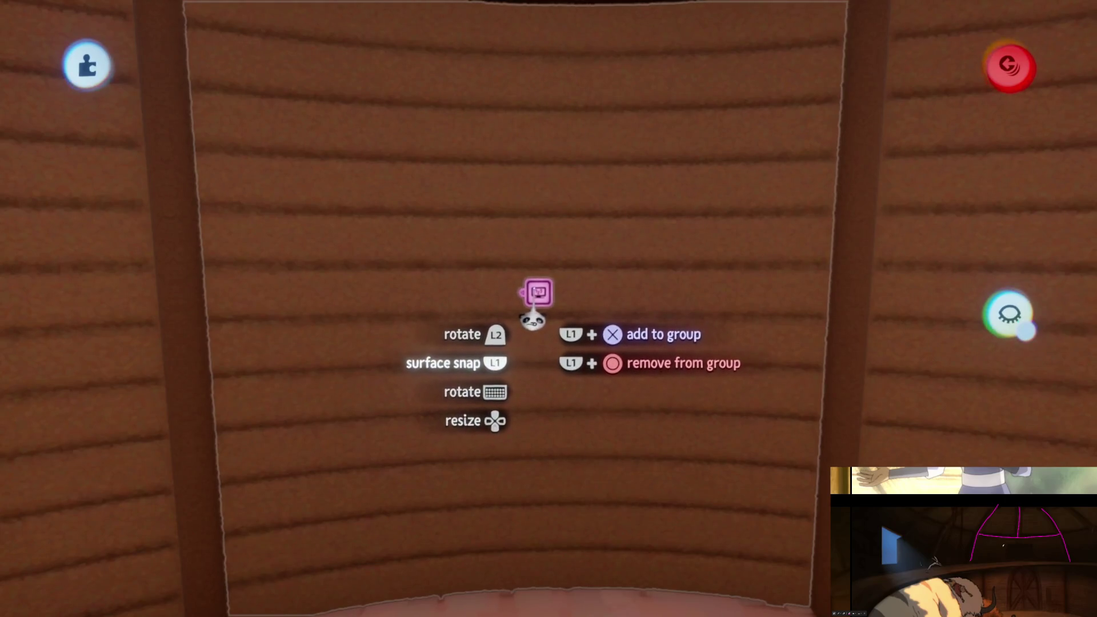
mouse_move(537, 380)
middle_mouse_down()
mouse_move(558, 387)
mouse_move(529, 374)
middle_mouse_up()
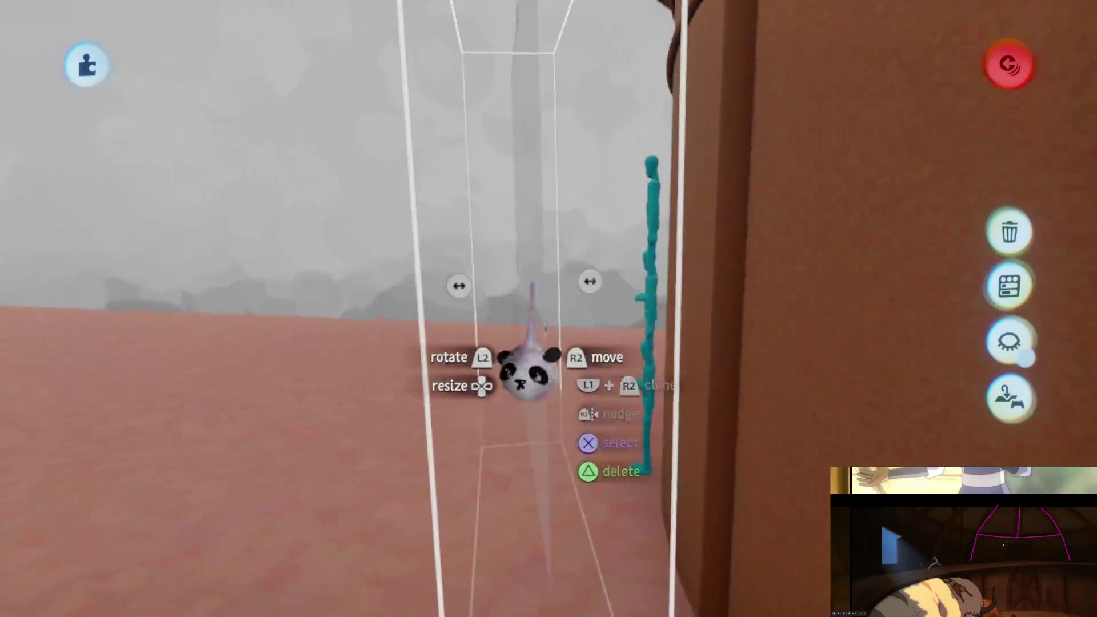
mouse_move(518, 291)
middle_mouse_down()
mouse_move(544, 274)
mouse_move(534, 270)
middle_mouse_up()
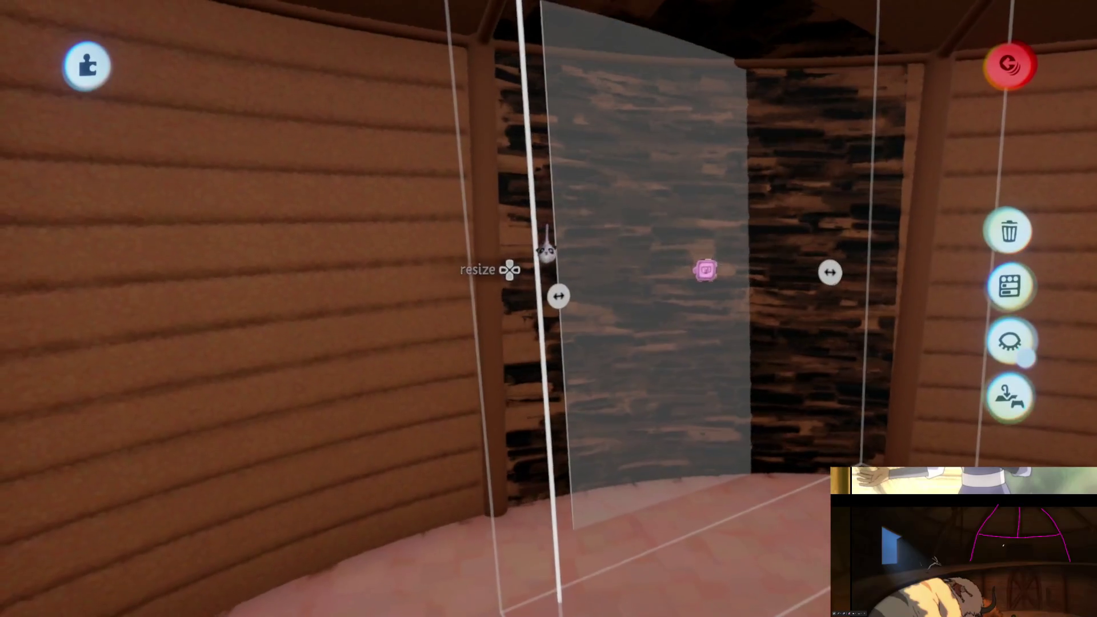
mouse_move(546, 251)
left_mouse_down()
mouse_move(571, 252)
mouse_move(562, 260)
left_mouse_up()
middle_click_drag(561, 260, 632, 357)
left_click(662, 354)
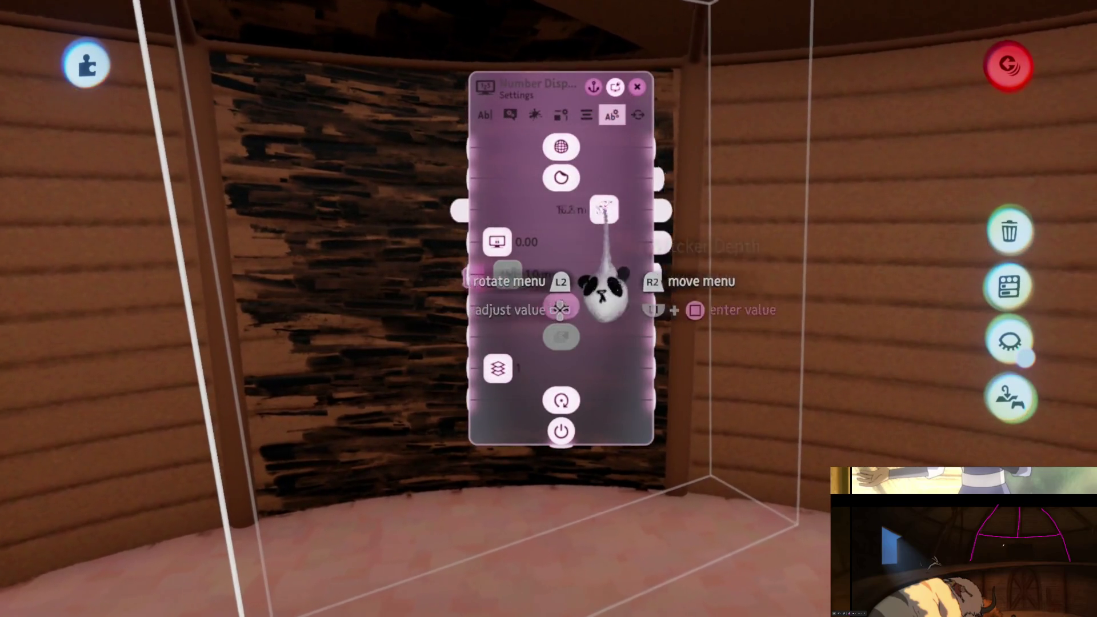
- Raise the sticker depth to about 21 m, then tilt the display panel at an angle against the wall
left_click_drag(600, 210, 624, 210)
key("Escape")
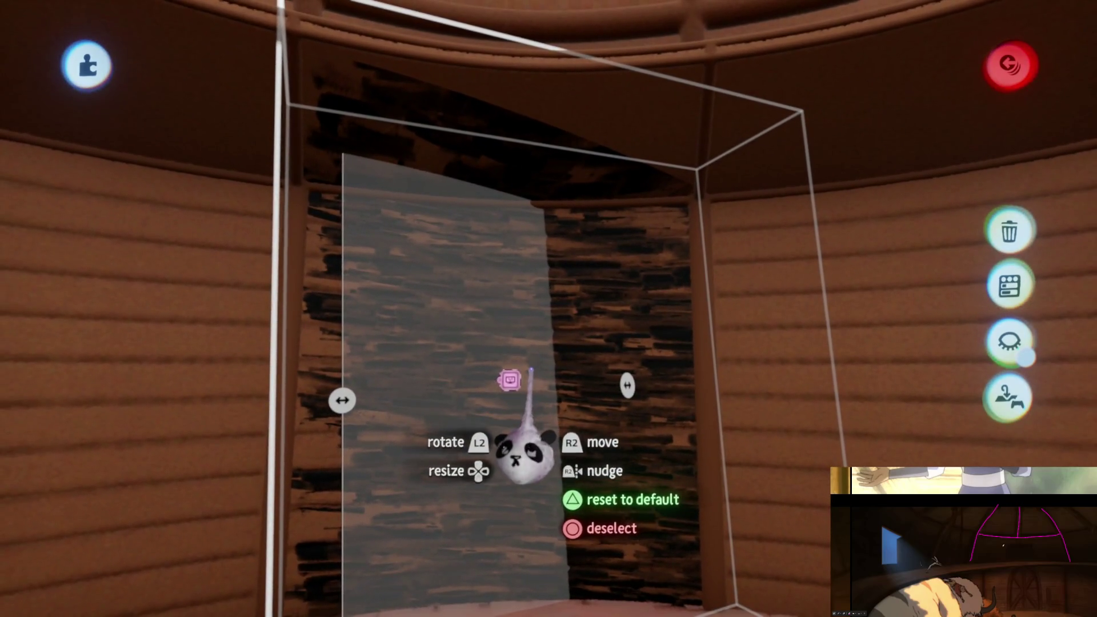
left_click(521, 454)
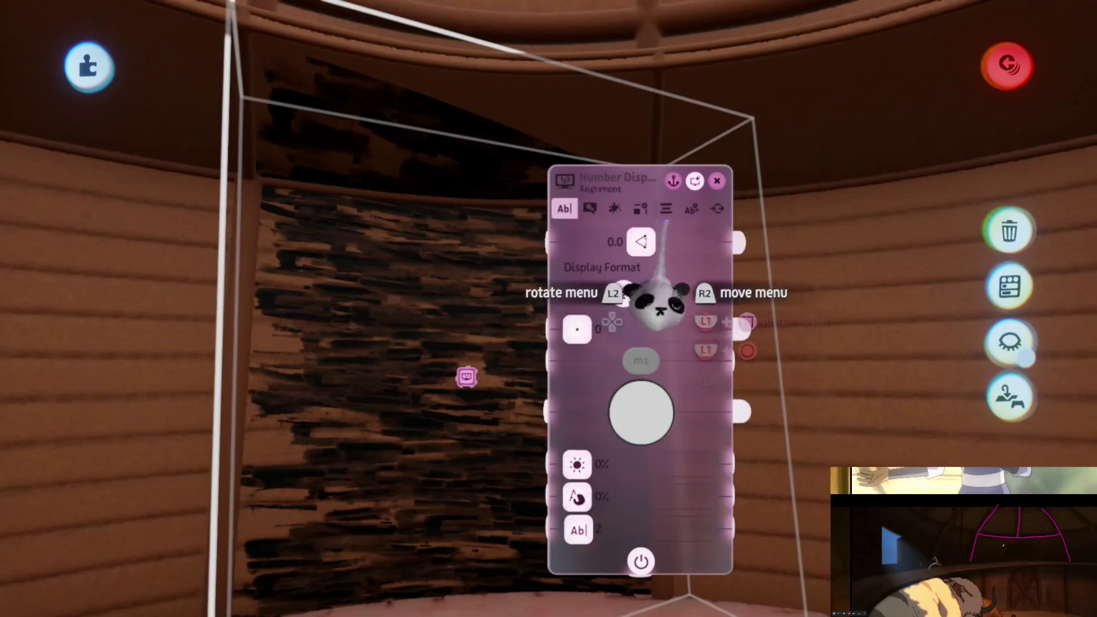
left_click(691, 209)
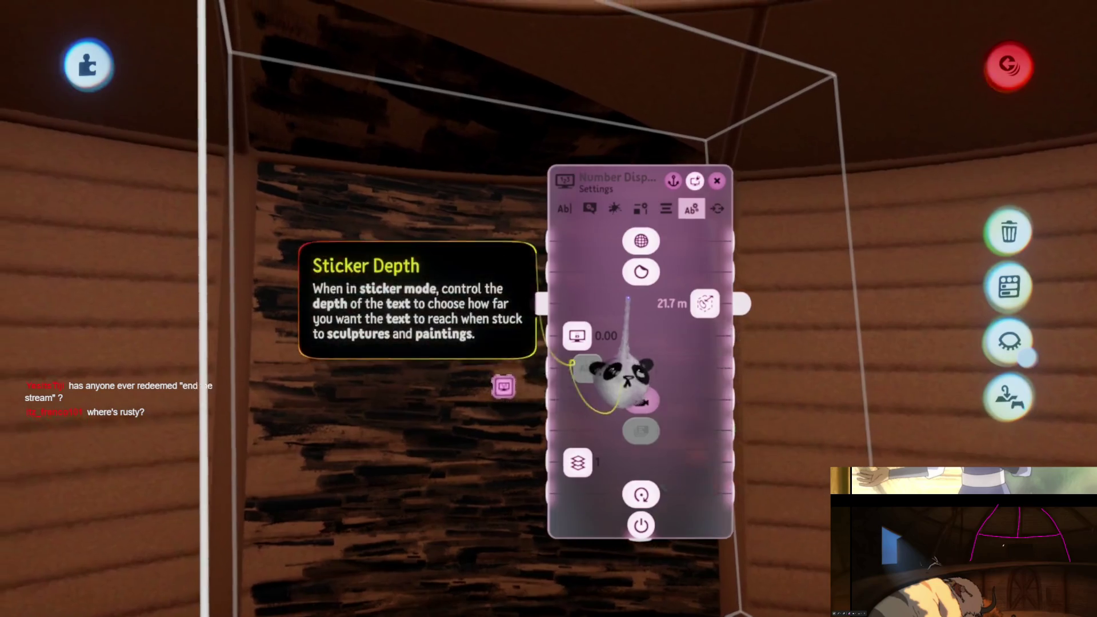
key("Escape")
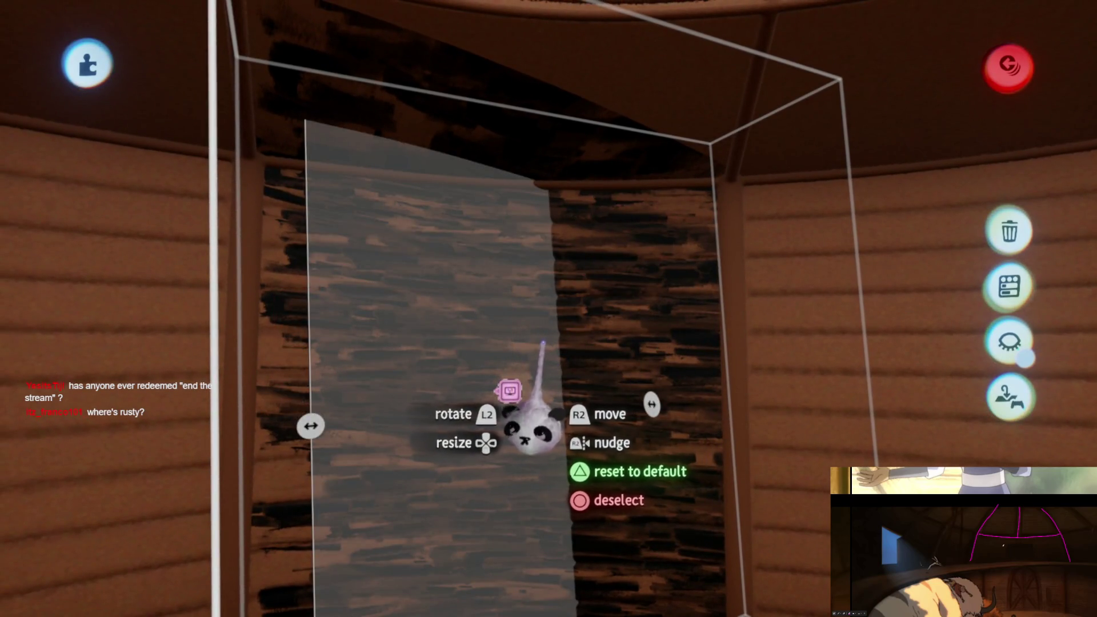
mouse_move(509, 391)
middle_mouse_down()
mouse_move(483, 343)
mouse_move(492, 324)
middle_mouse_up()
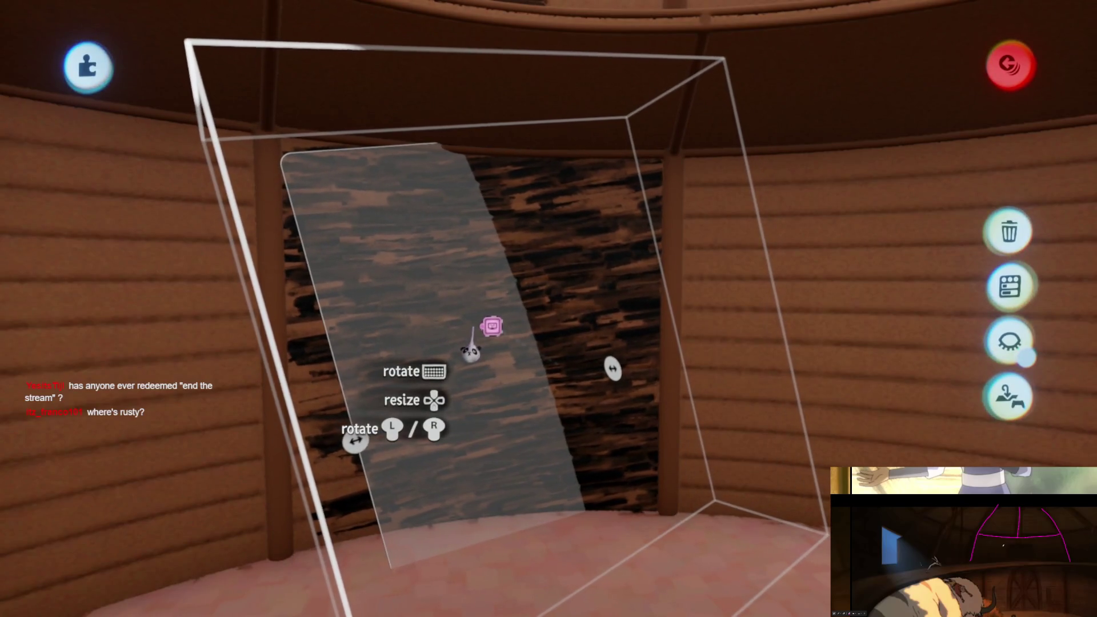
middle_click_drag(492, 326, 503, 326)
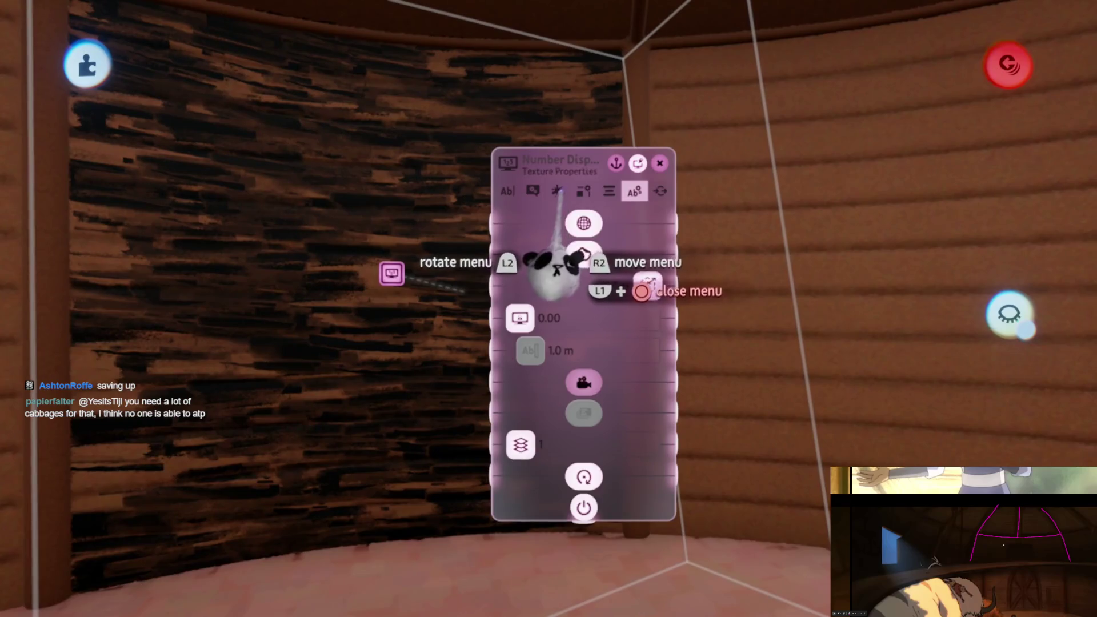
- Set the texture scale to 100% and lower the text box opacity to about 58%
left_click(557, 191)
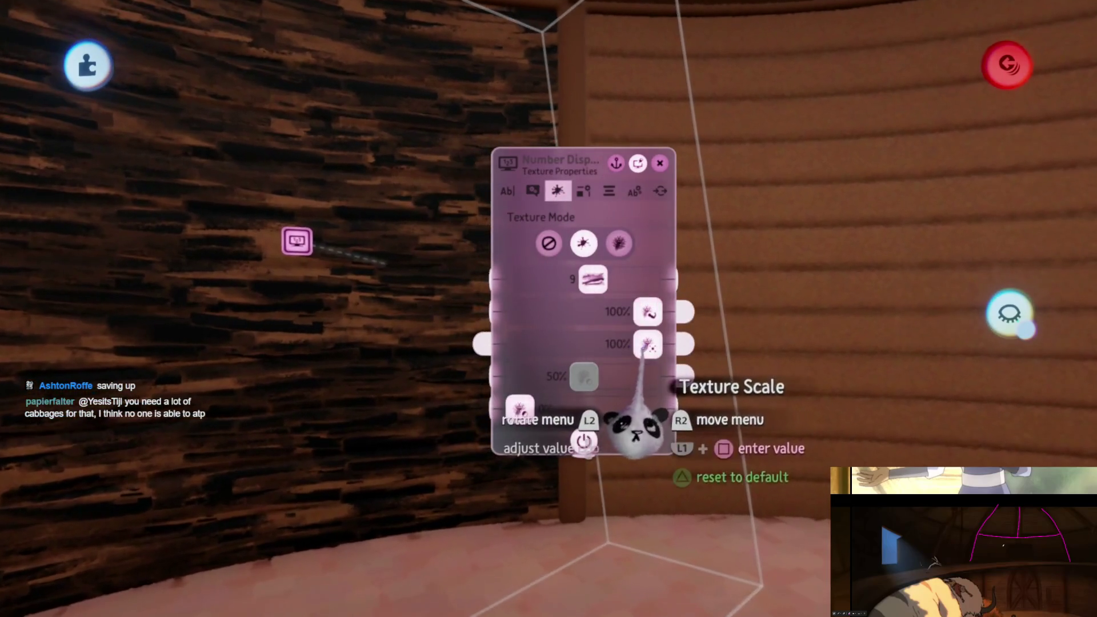
key("Left")
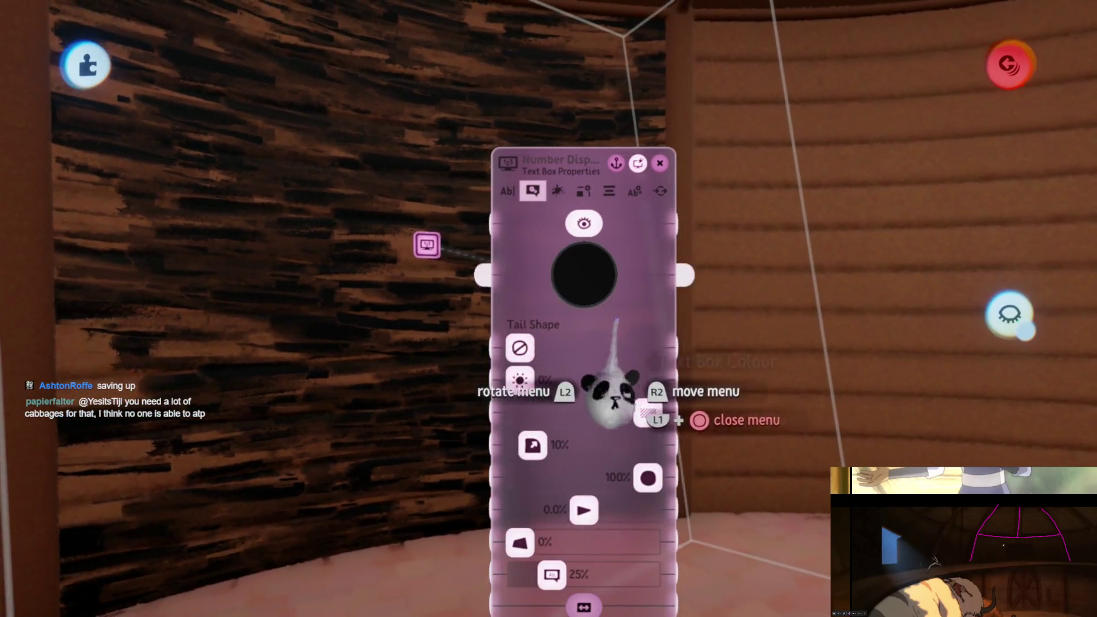
left_click(594, 331)
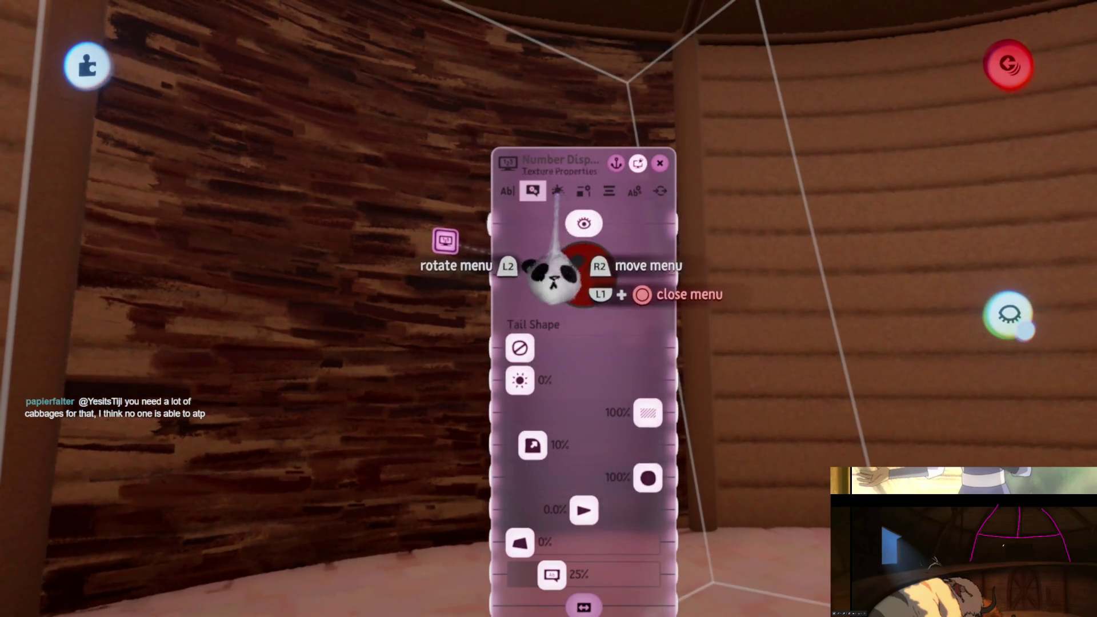
left_click(558, 190)
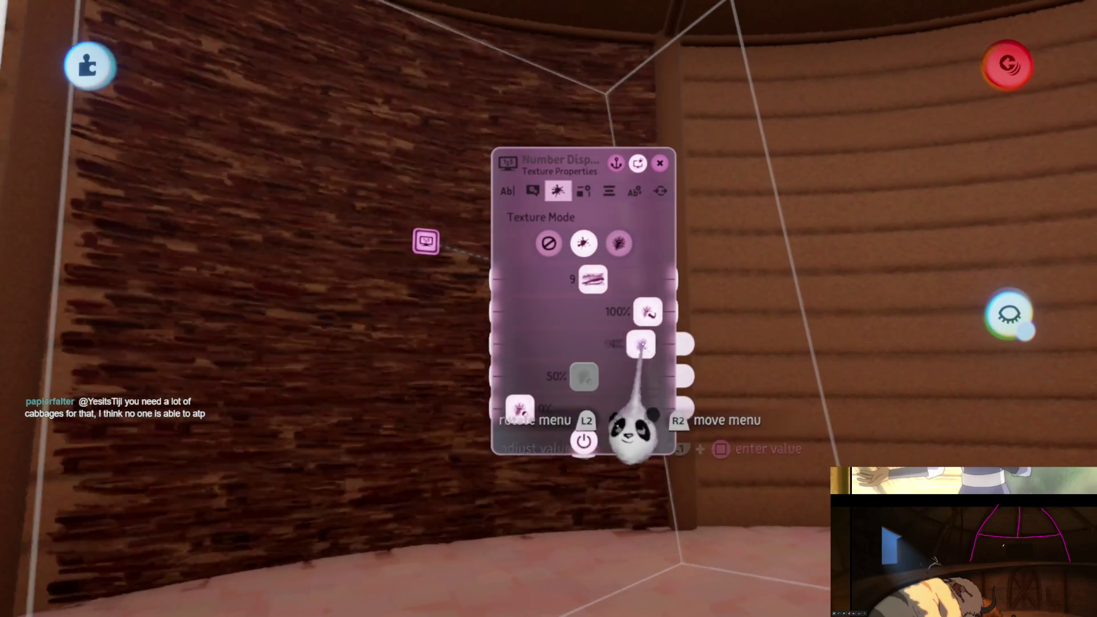
left_click_drag(624, 345, 622, 346)
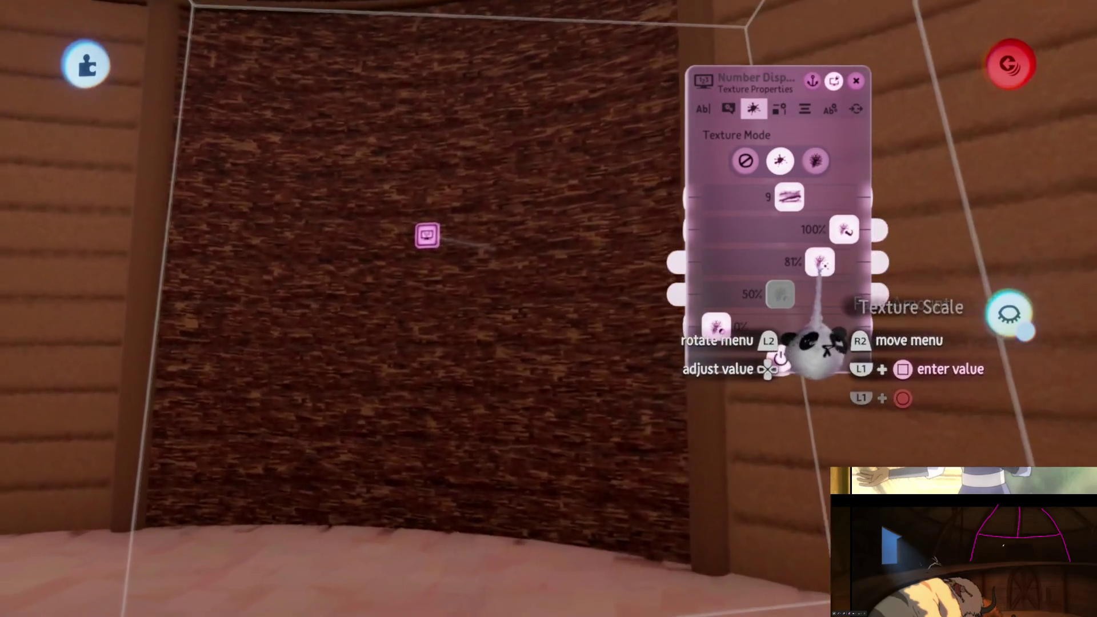
left_click_drag(820, 263, 844, 263)
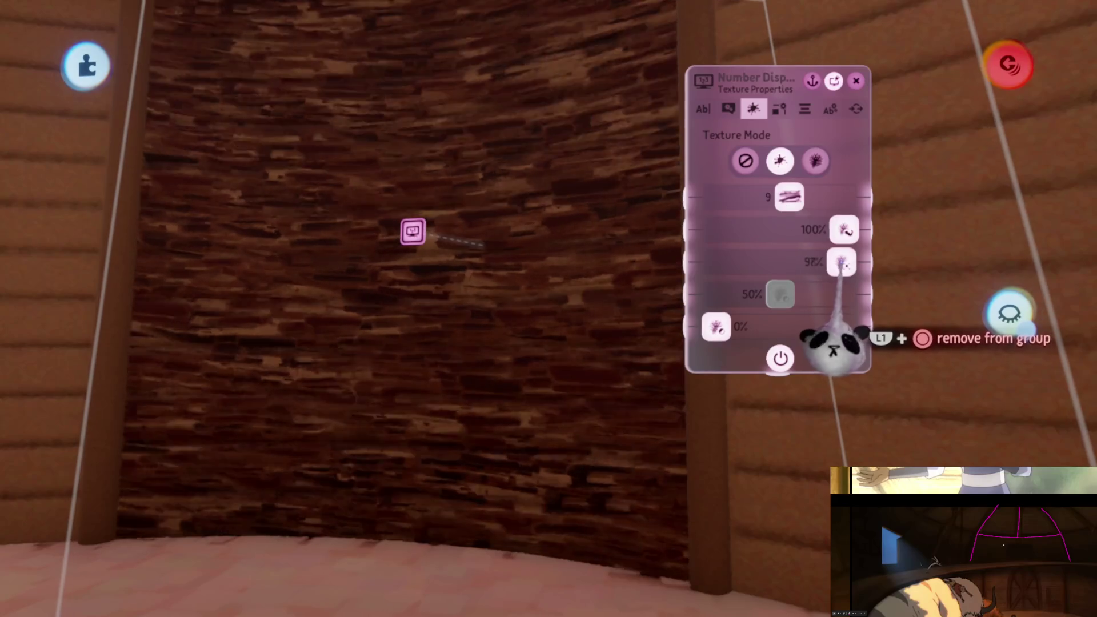
left_click(728, 108)
mouse_move(845, 329)
left_mouse_down()
mouse_move(777, 328)
mouse_move(787, 332)
left_mouse_up()
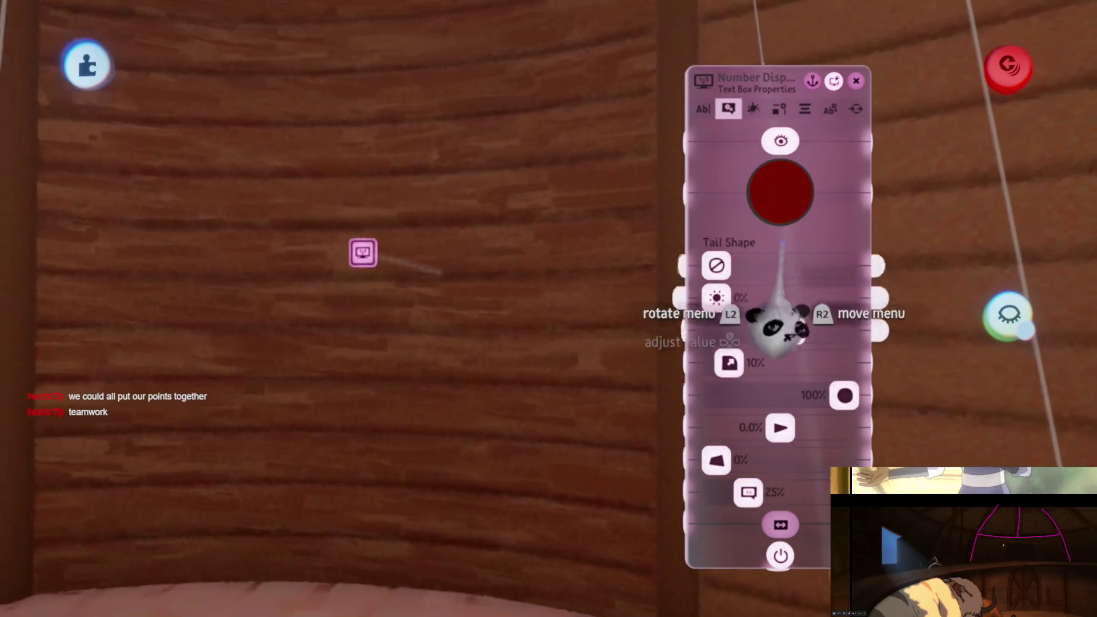
mouse_move(771, 286)
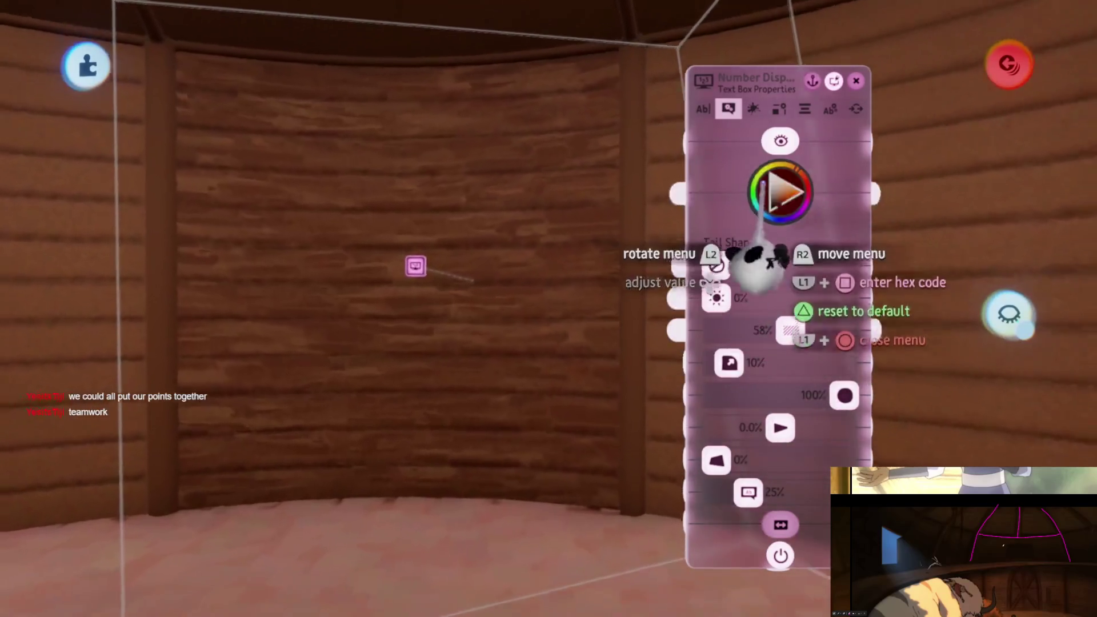
- Step through the texture choices, settle on texture 9, and close the gadget's settings
left_click(752, 109)
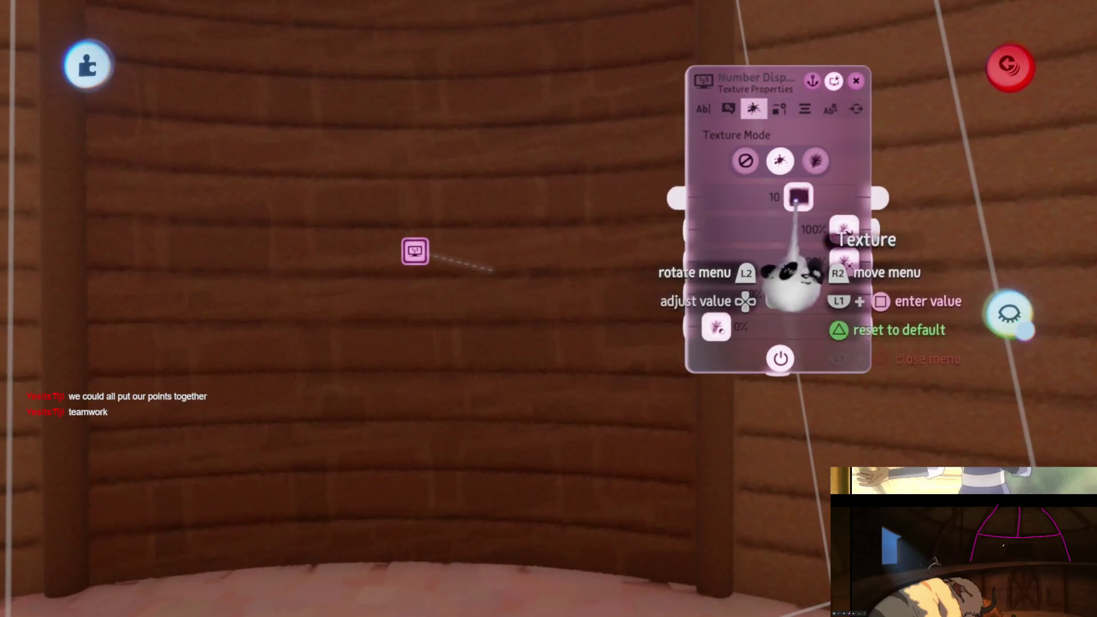
key("Left")
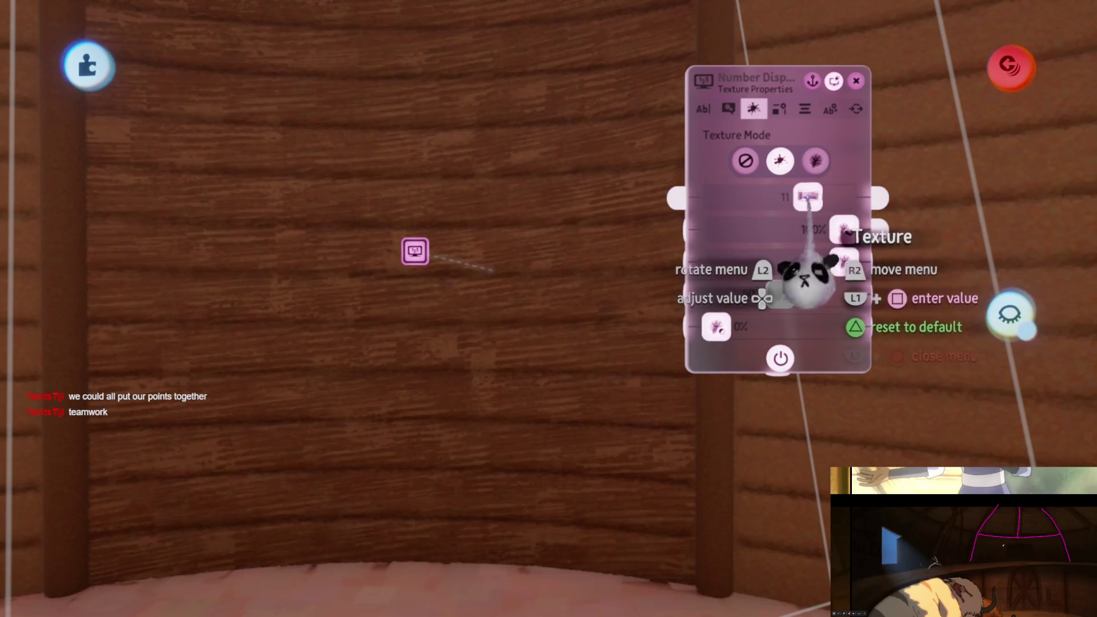
key("Right")
key("Right")
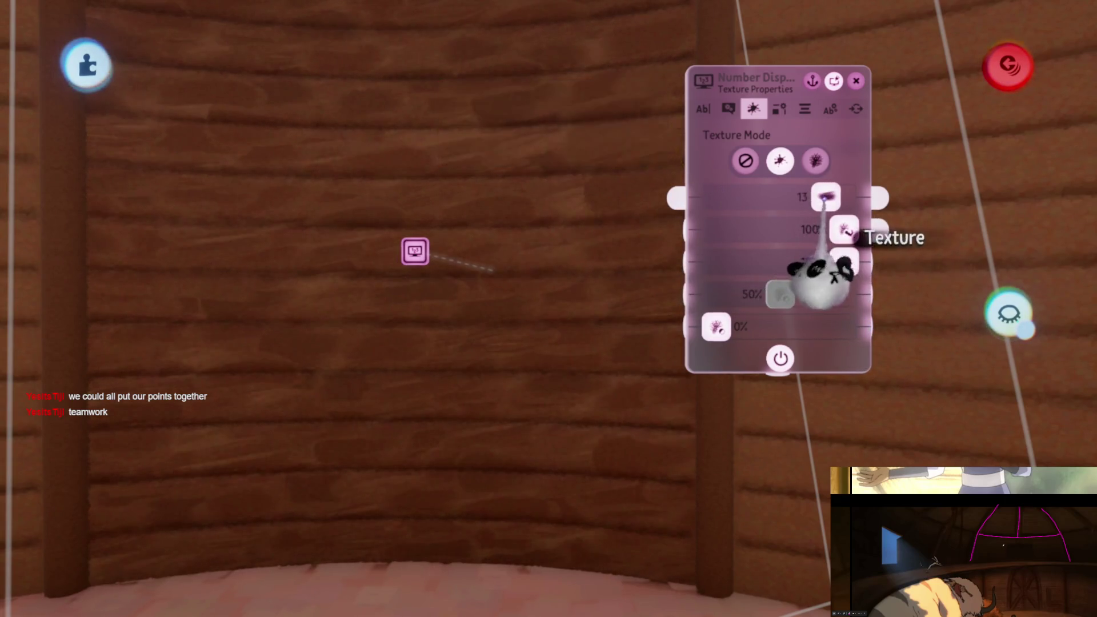
key("Right")
key("Right")
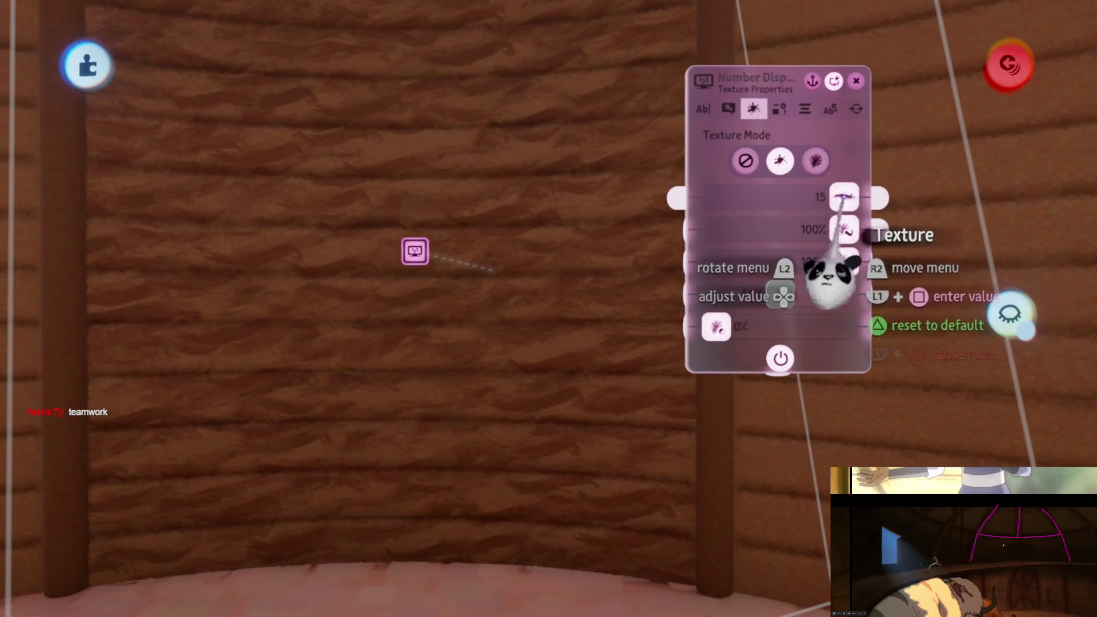
key("Left")
key("Left")
key("Left")
key("Left")
key("Left")
key("Left")
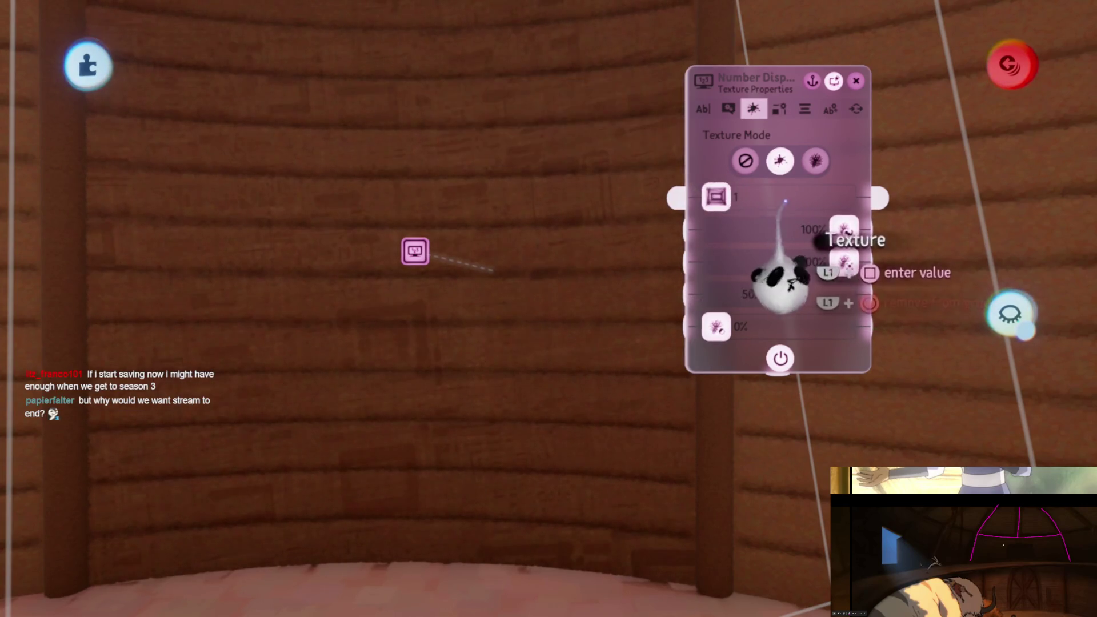
key("Right")
key("Right")
key("Right")
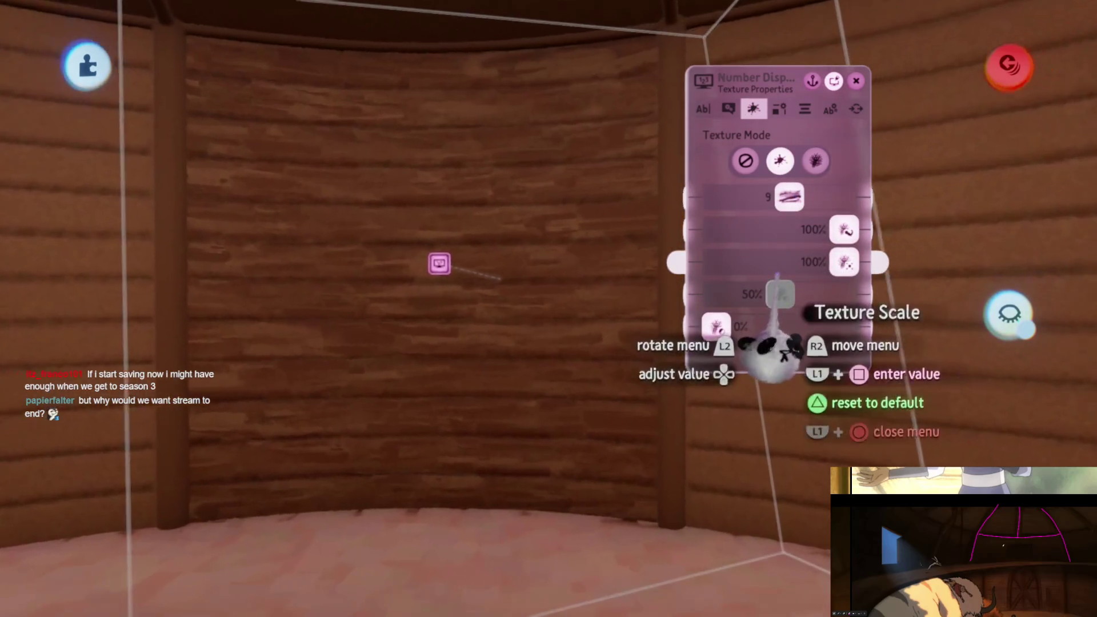
left_click(728, 108)
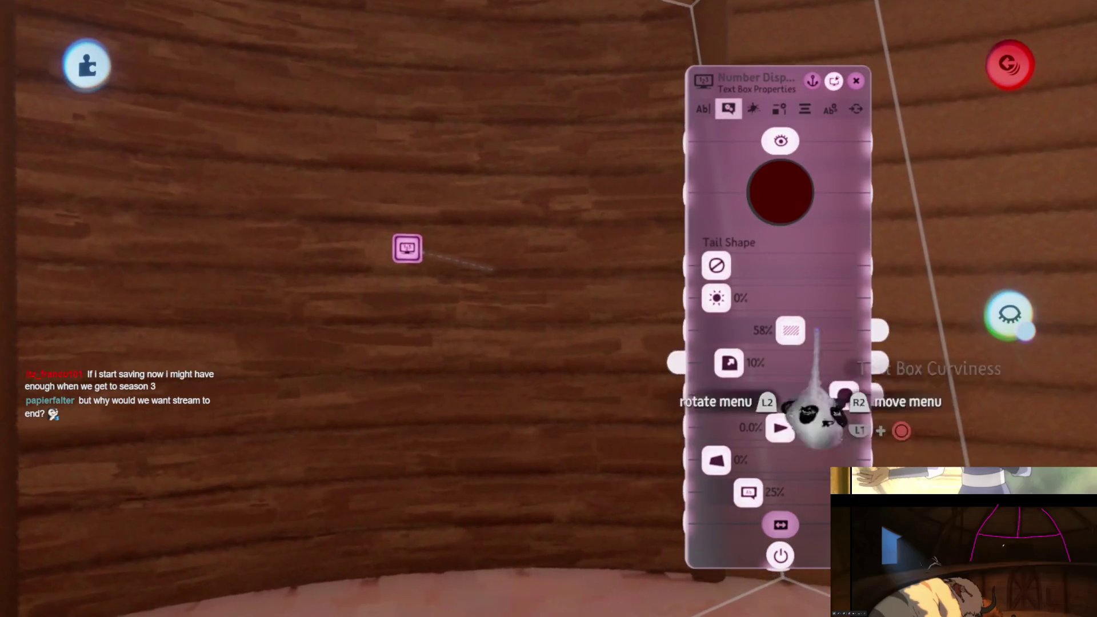
left_click(778, 204)
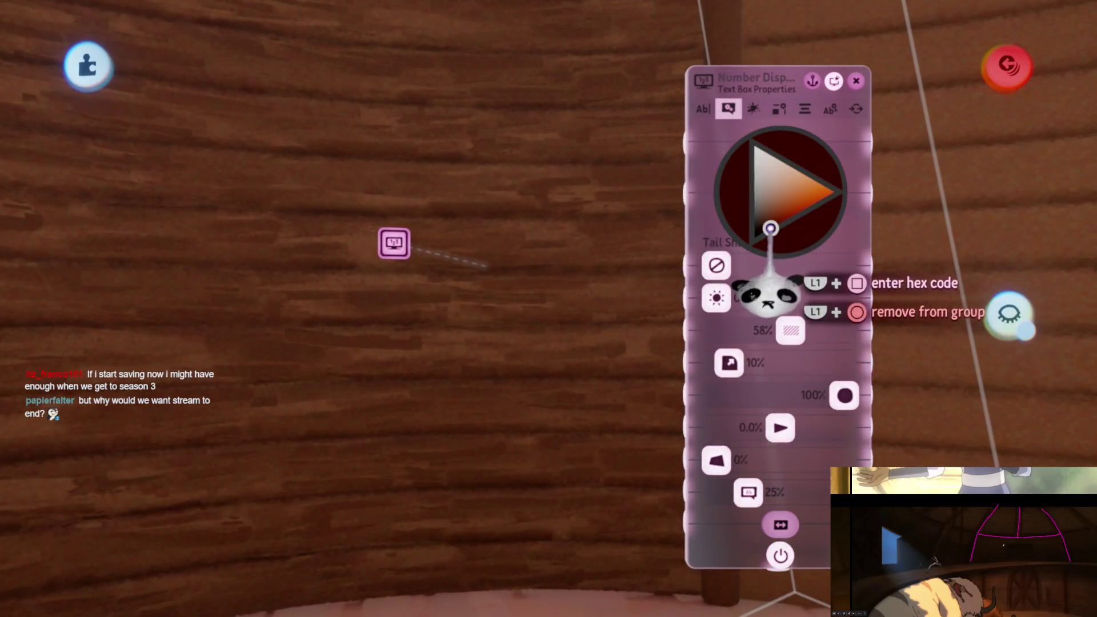
left_click(770, 228)
key("Escape")
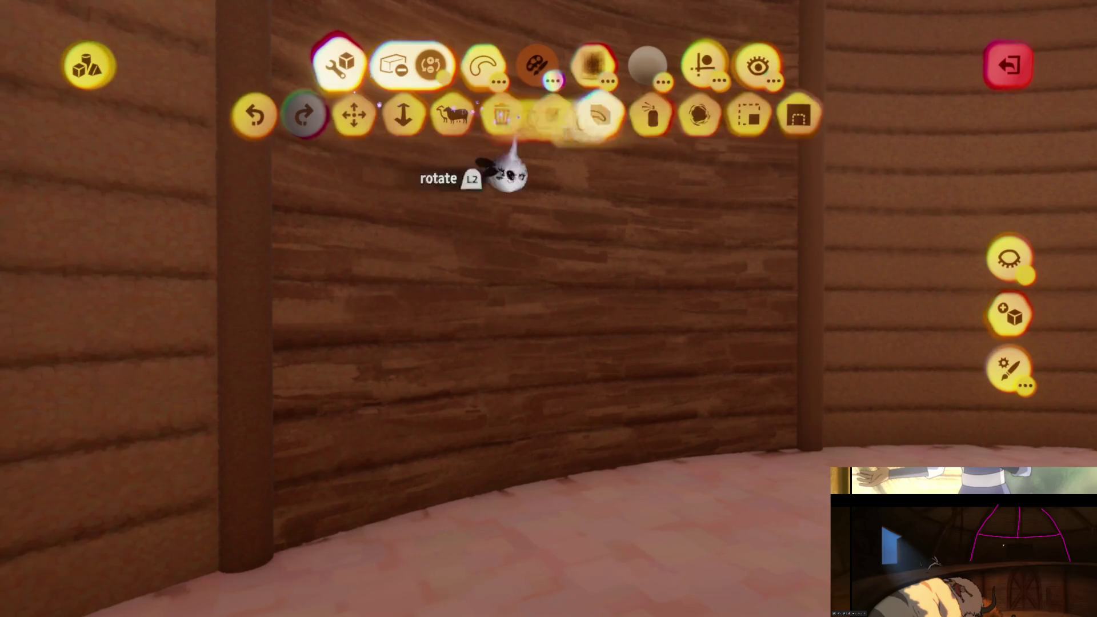
- Select Spraypaint with a brown colour and turn on Mirror symmetry in Guides
left_click(678, 114)
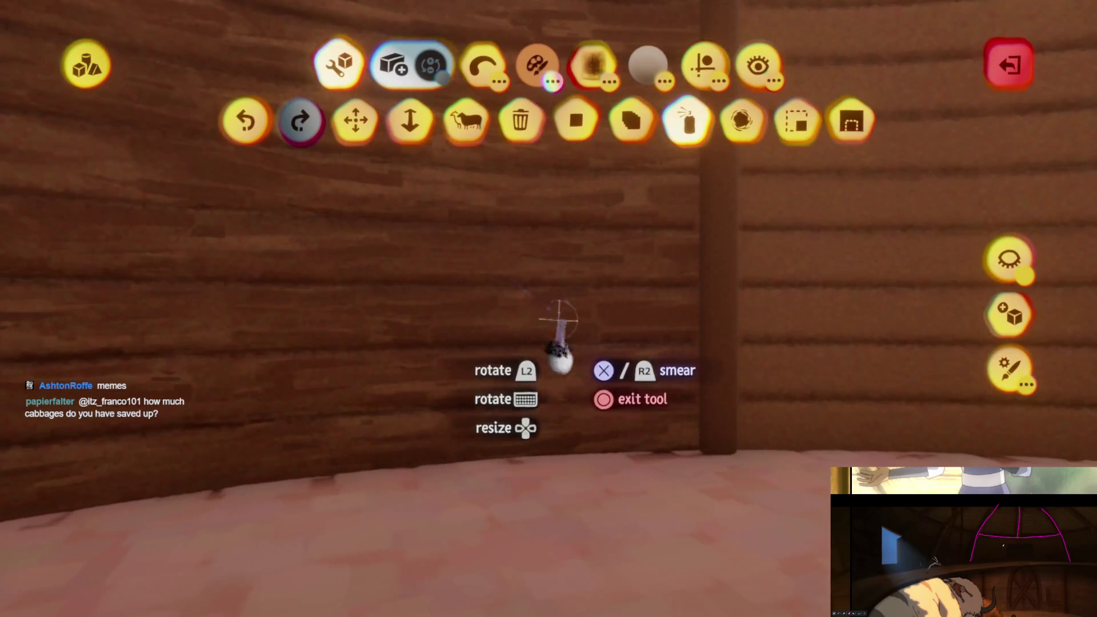
left_click(483, 64)
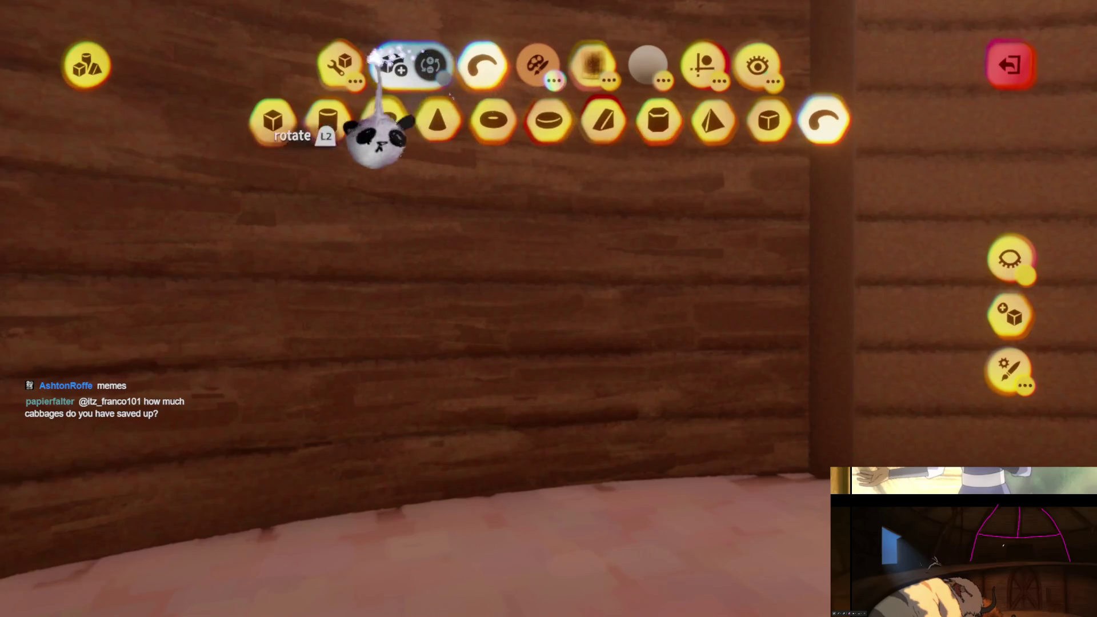
key("Escape")
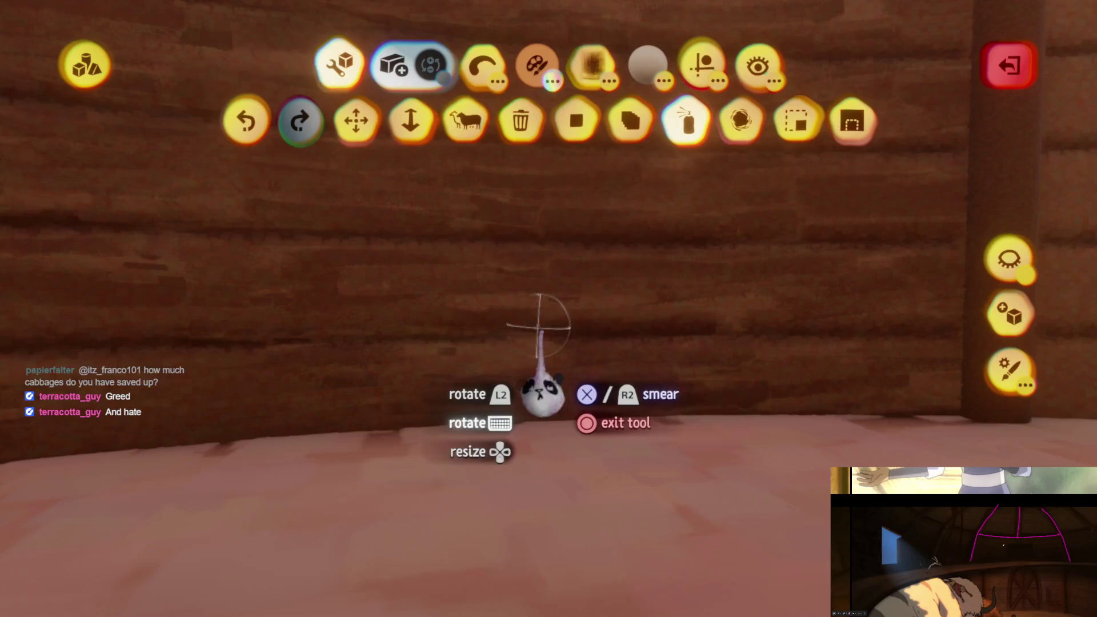
key("c")
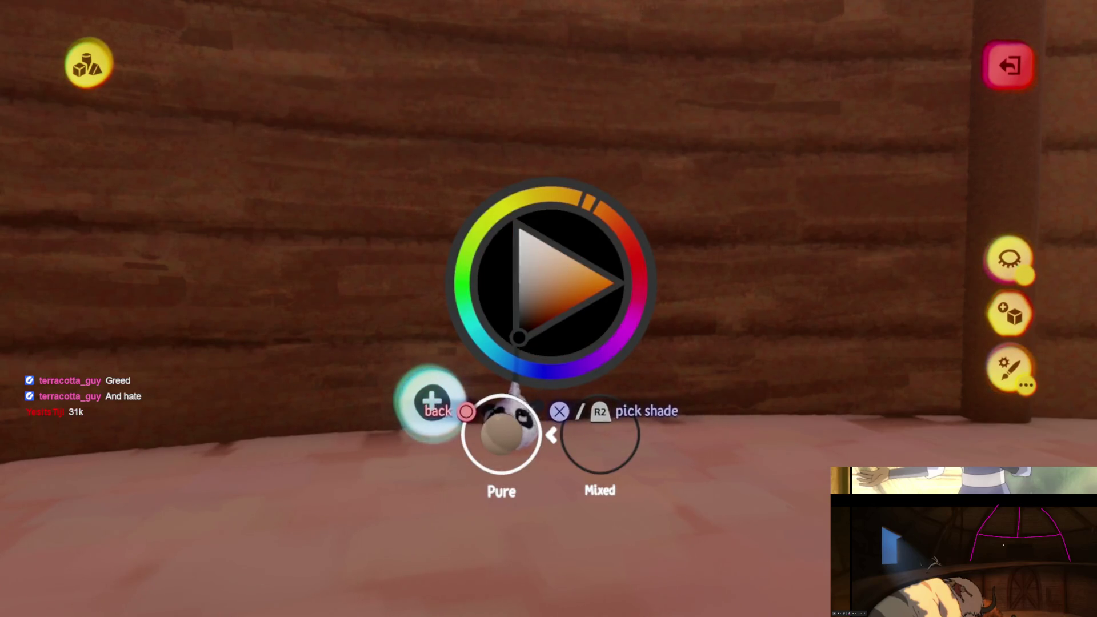
key("Escape")
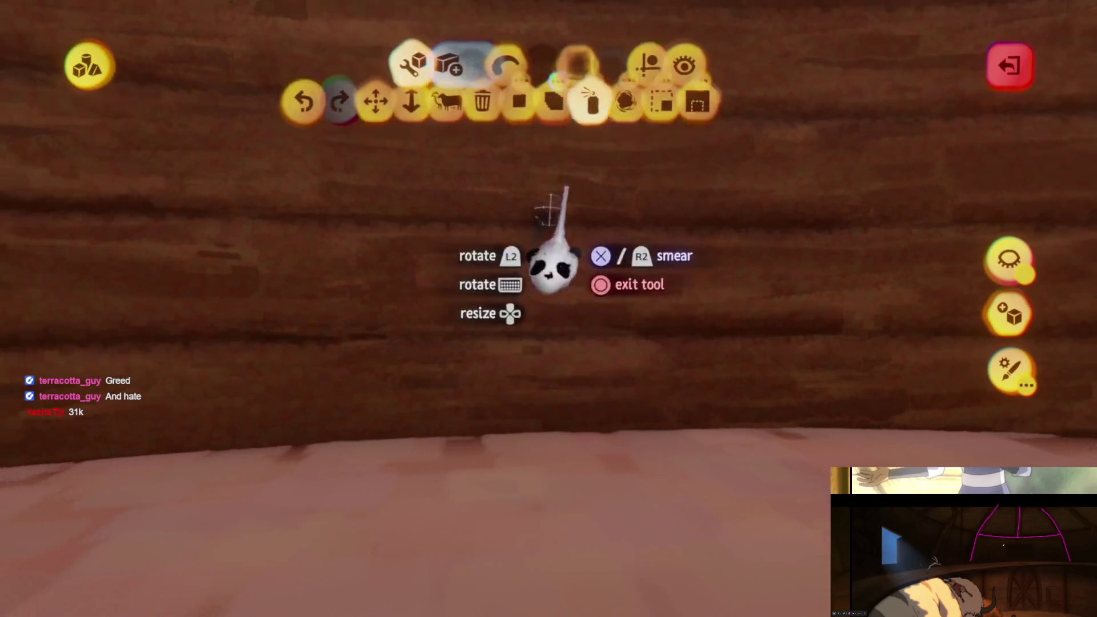
left_click(690, 77)
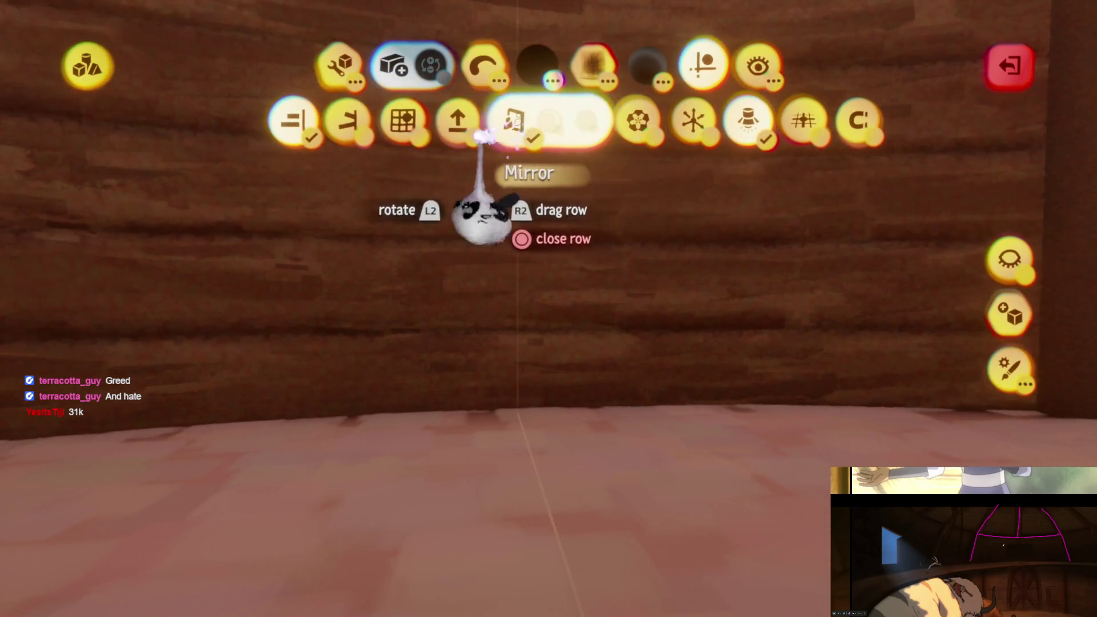
left_click(489, 139)
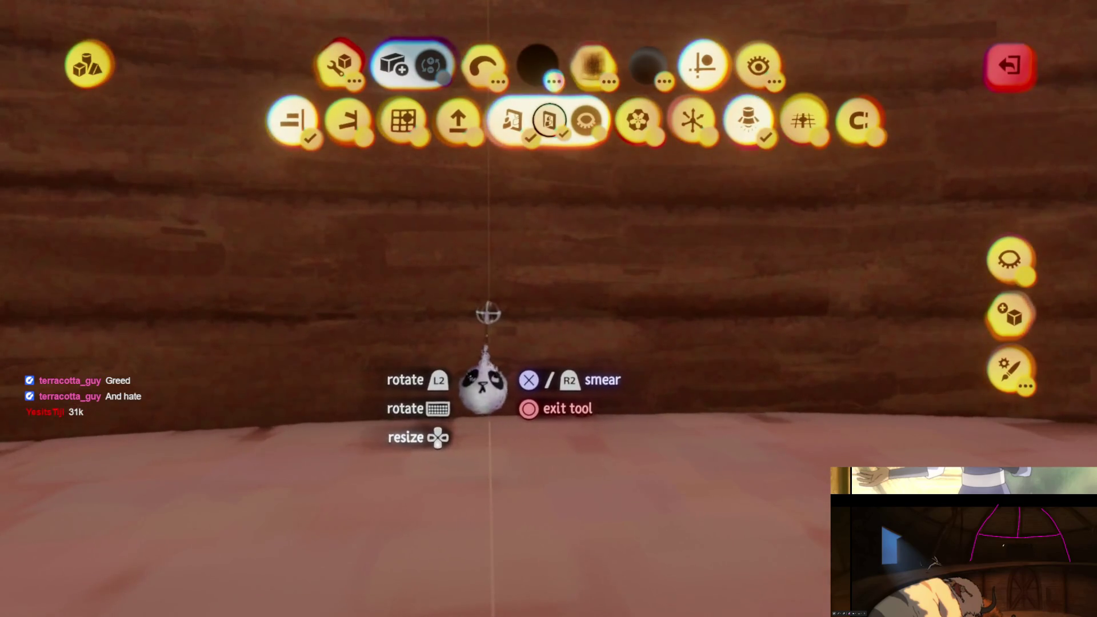
- Smear brown spraypaint along the curved wall, then leave sculpting for the scene
mouse_move(468, 468)
left_mouse_down()
mouse_move(482, 453)
mouse_move(482, 472)
mouse_move(390, 468)
left_mouse_up()
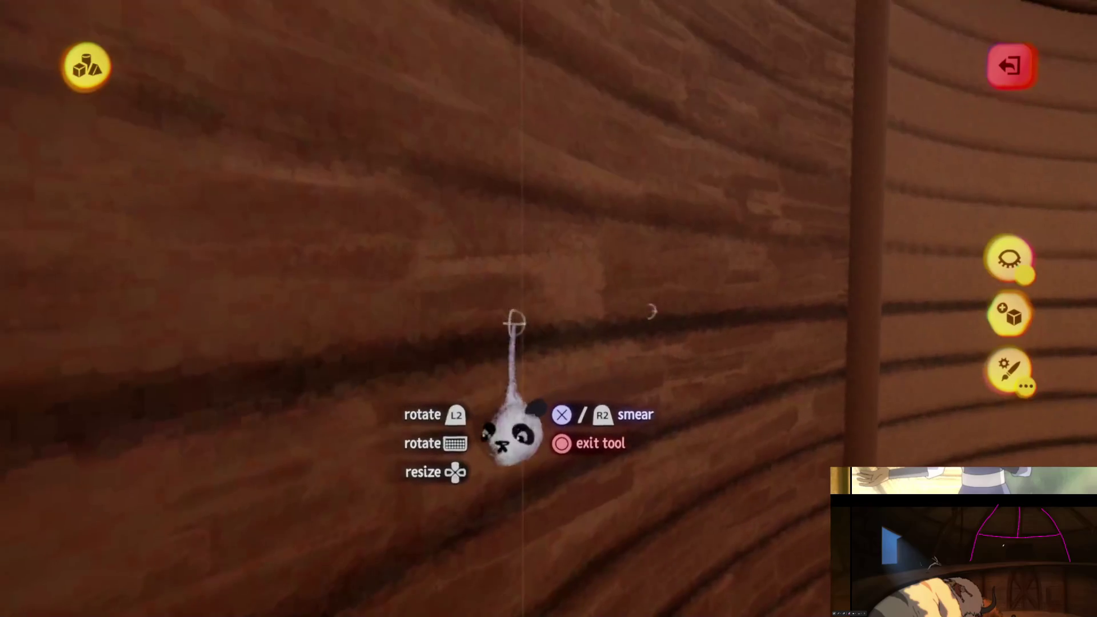
left_click(536, 304)
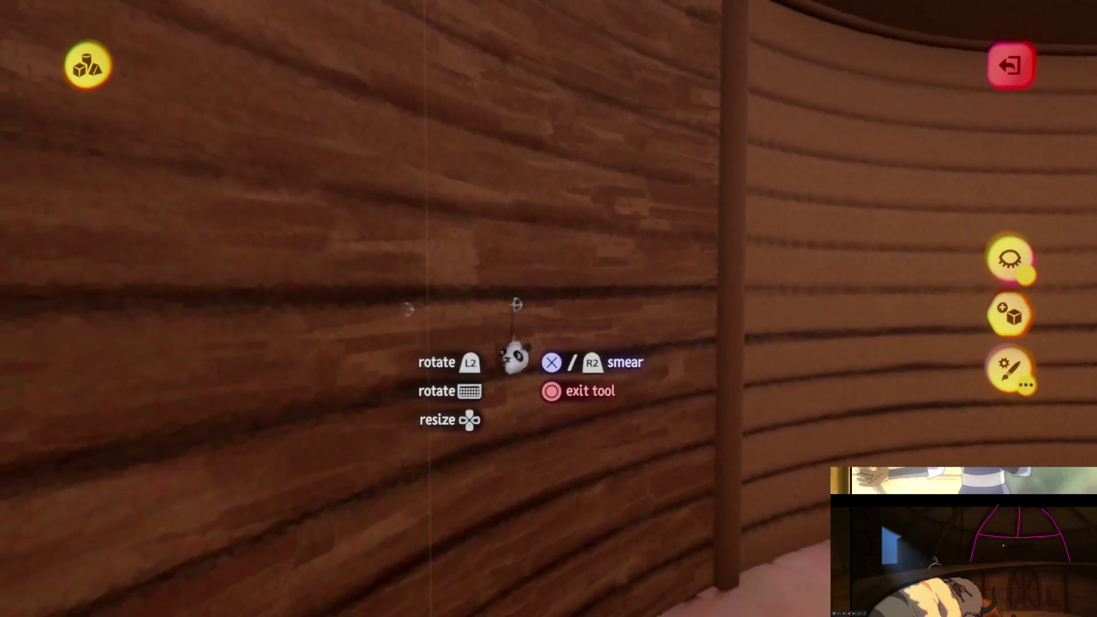
left_click(517, 301)
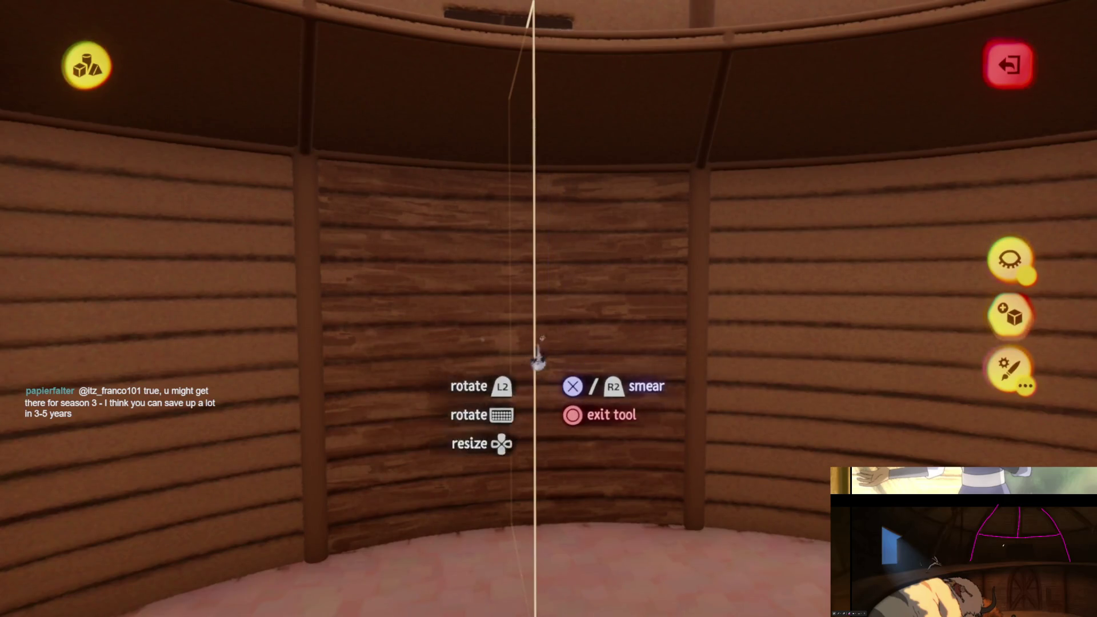
key("Escape")
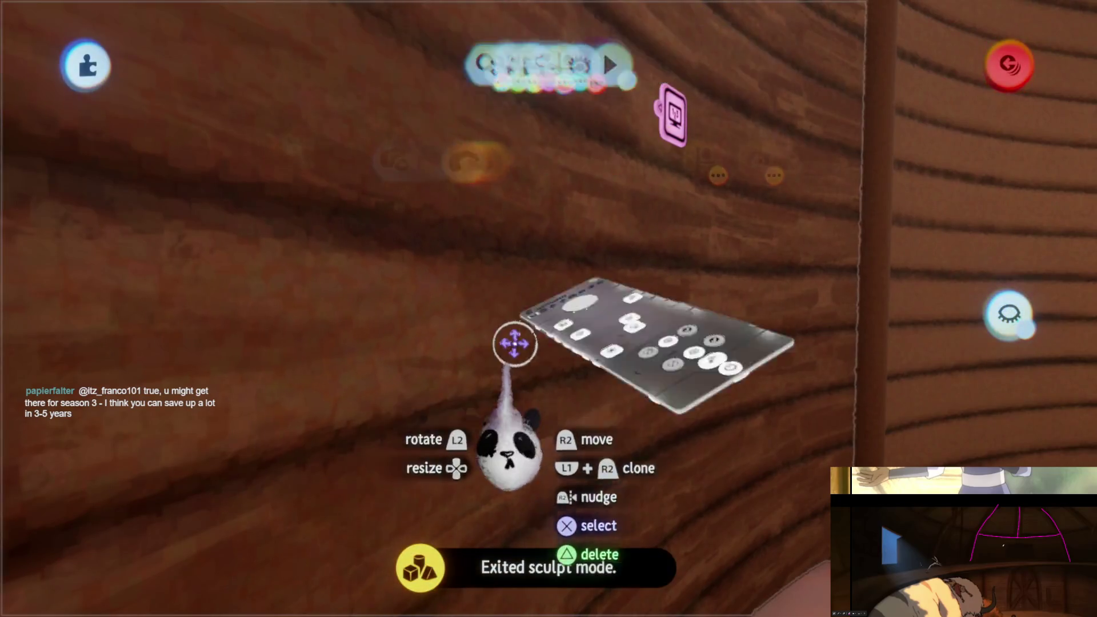
- Adjust the wall sculpture's properties, nudging the inner property value up to 26%
left_click(508, 339)
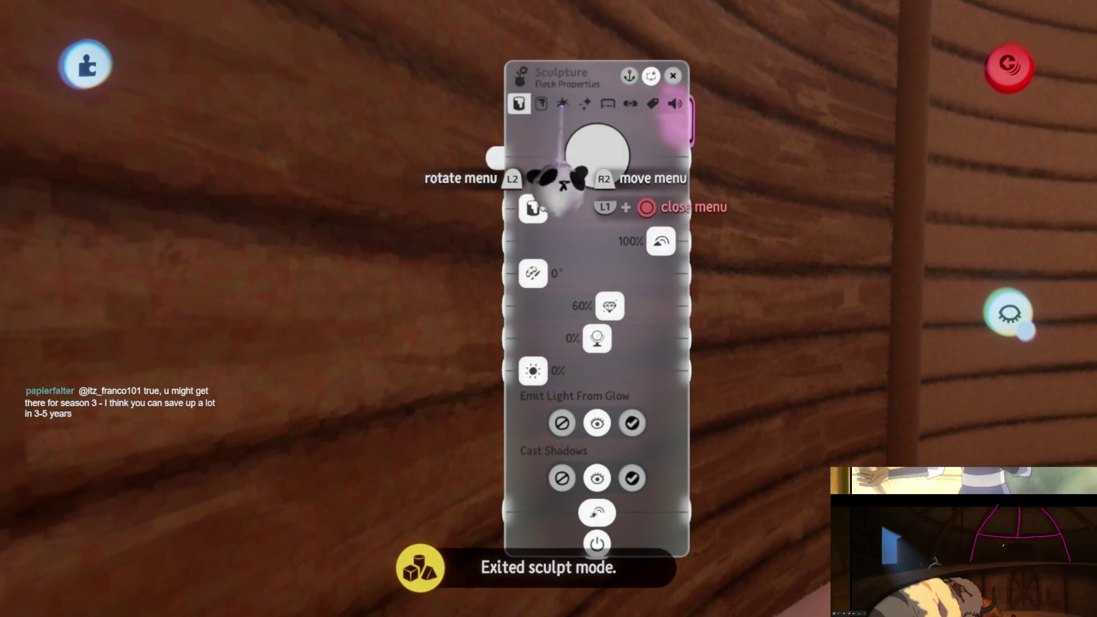
key("Escape")
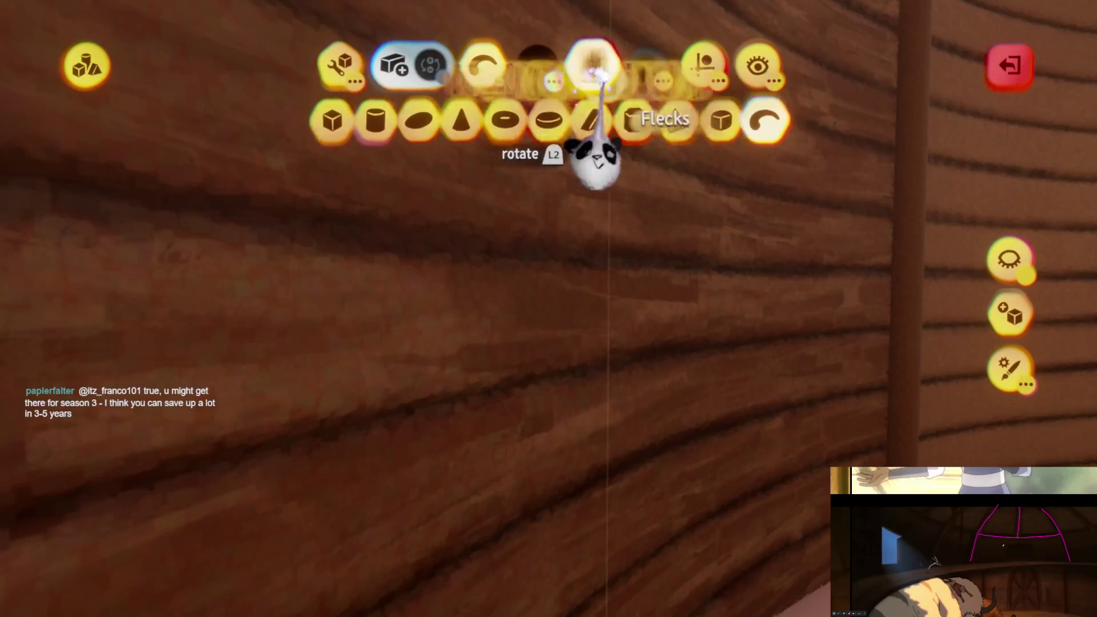
left_click(596, 71)
key("Escape")
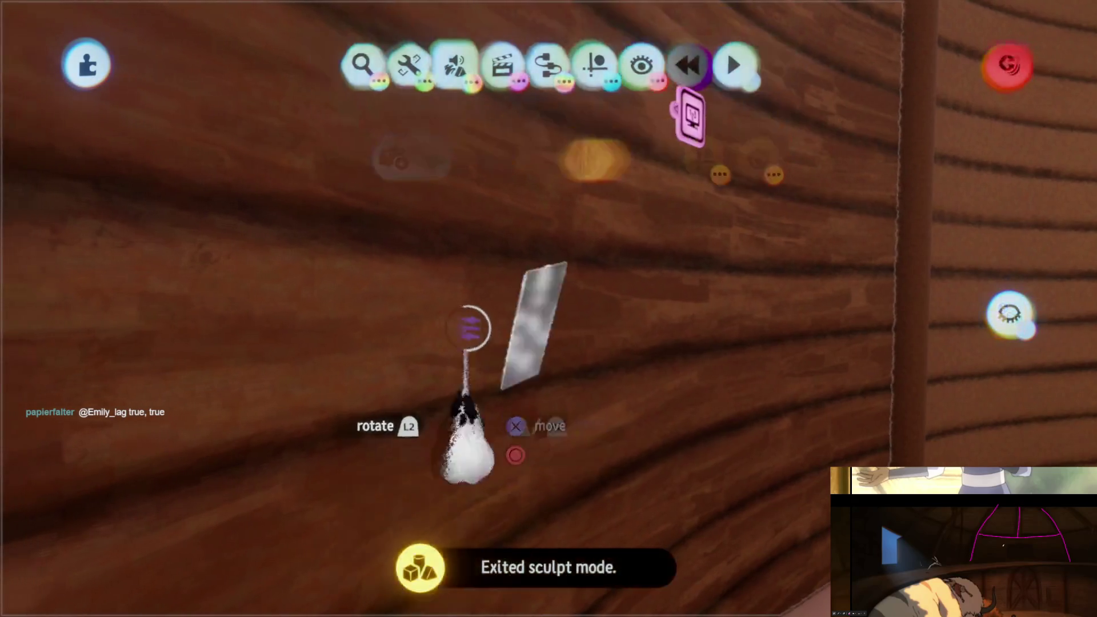
left_click(636, 122)
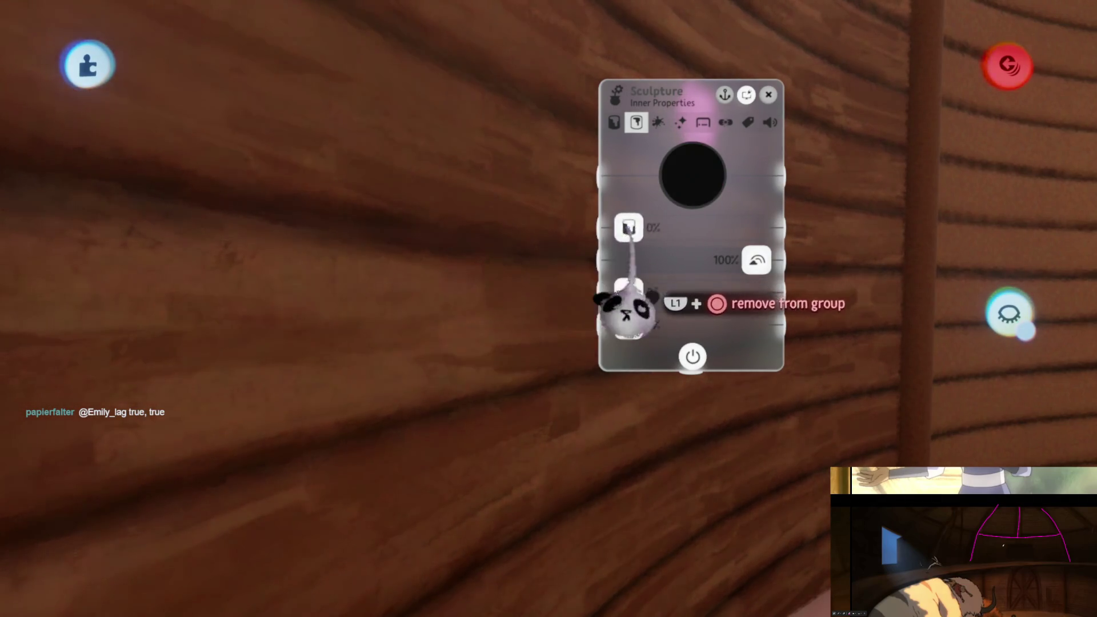
left_click_drag(637, 305, 642, 343)
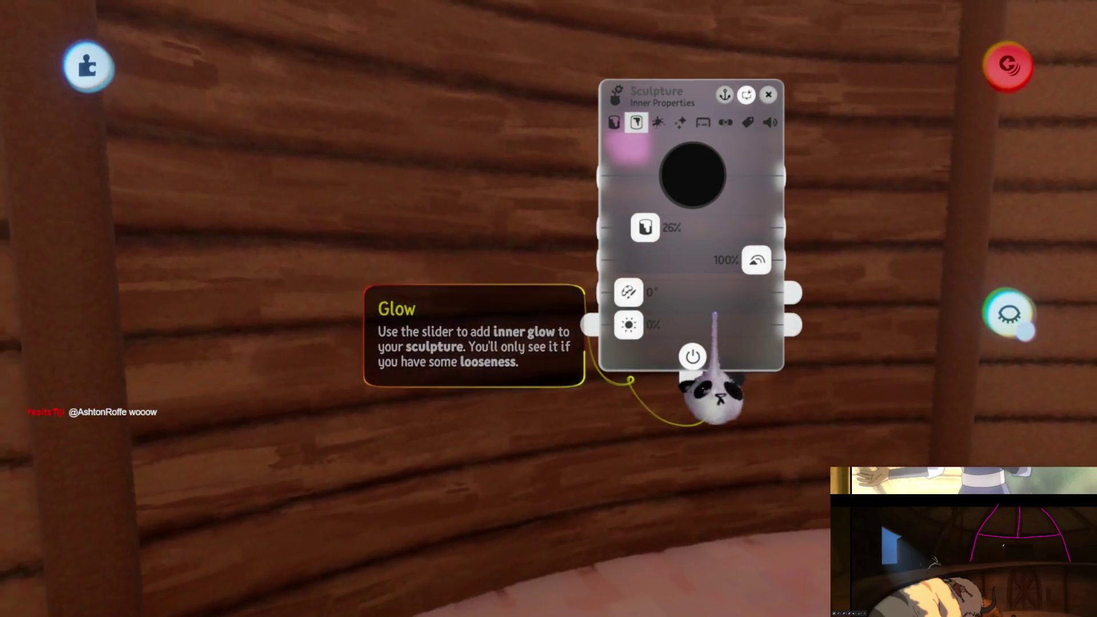
left_click(614, 121)
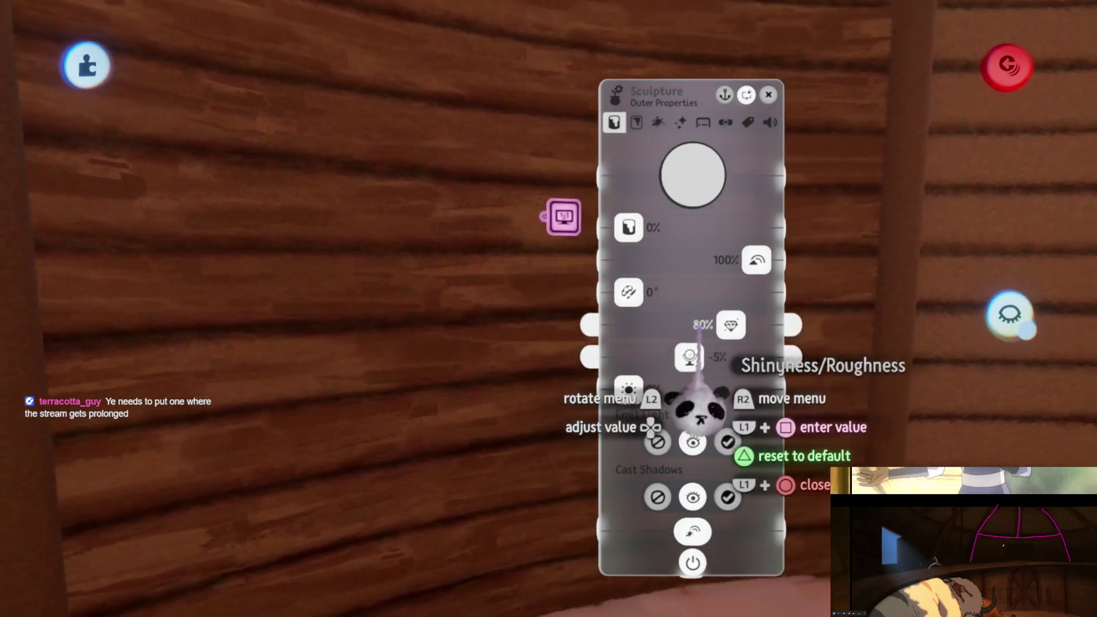
- Move the panel back onto the far wall and start sculpting the wooden wall
left_click_drag(691, 343, 657, 257)
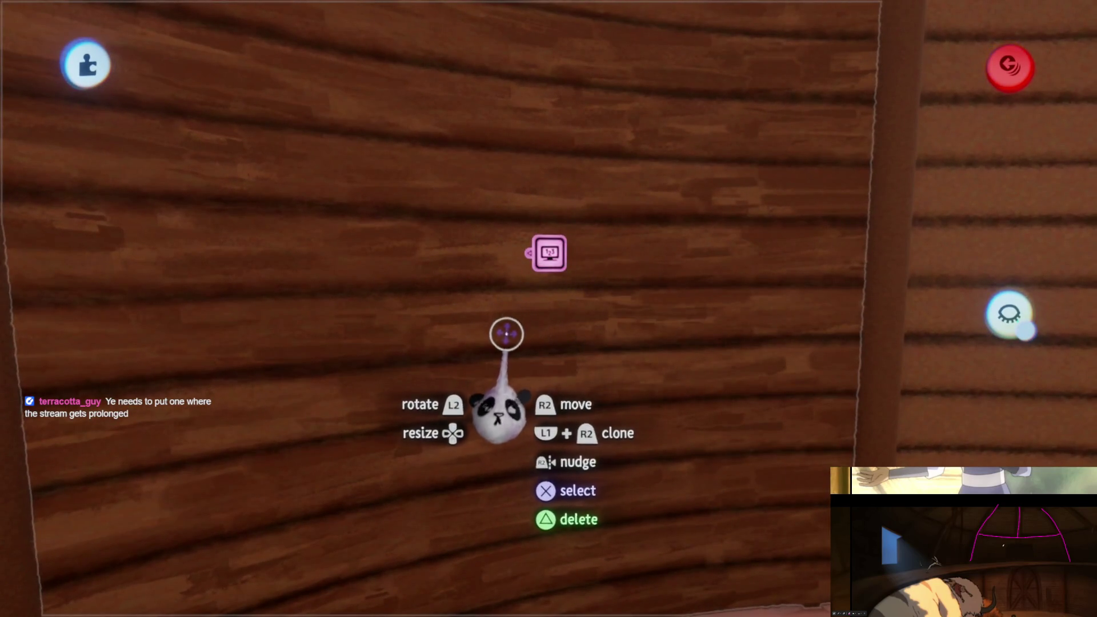
mouse_move(549, 350)
left_mouse_down()
mouse_move(555, 264)
mouse_move(543, 307)
left_mouse_up()
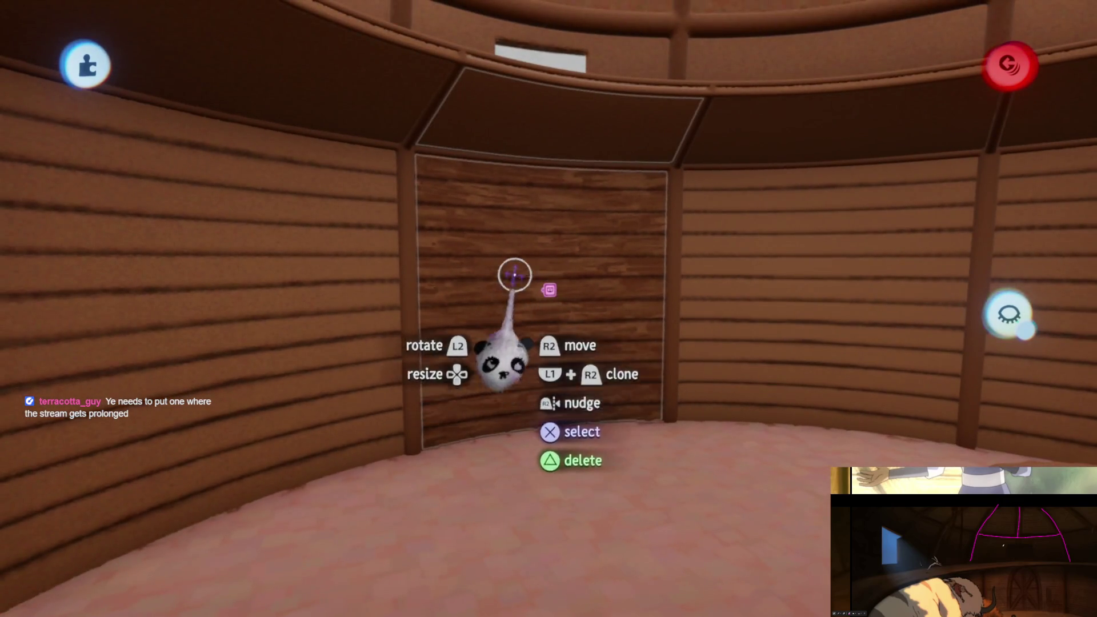
scroll(512, 279, "down", 10)
scroll(546, 334, "up", 10)
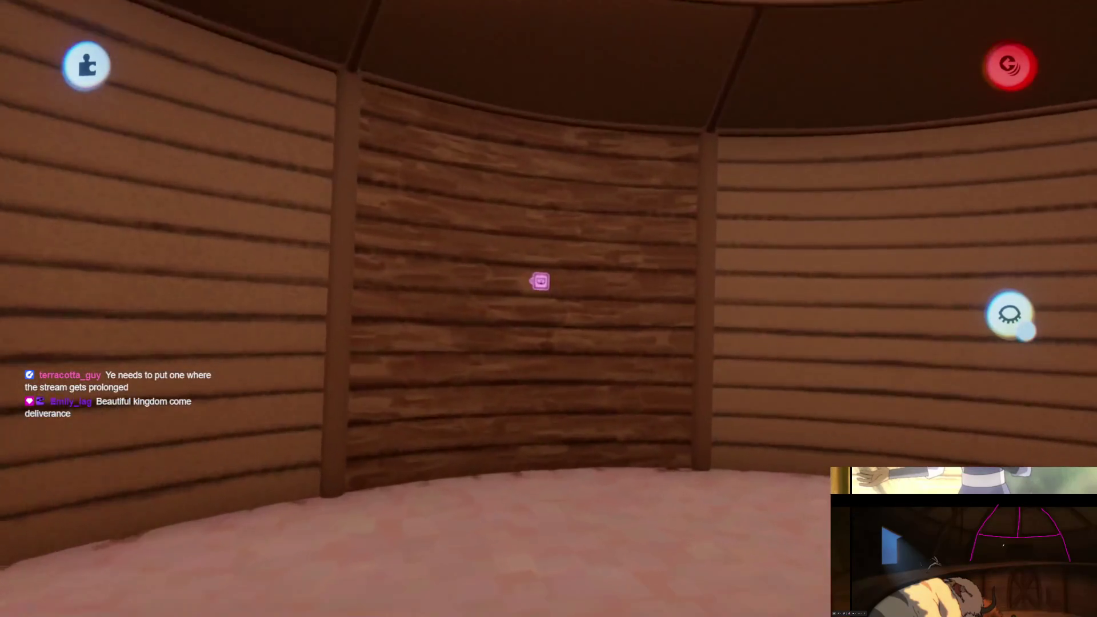
key("e")
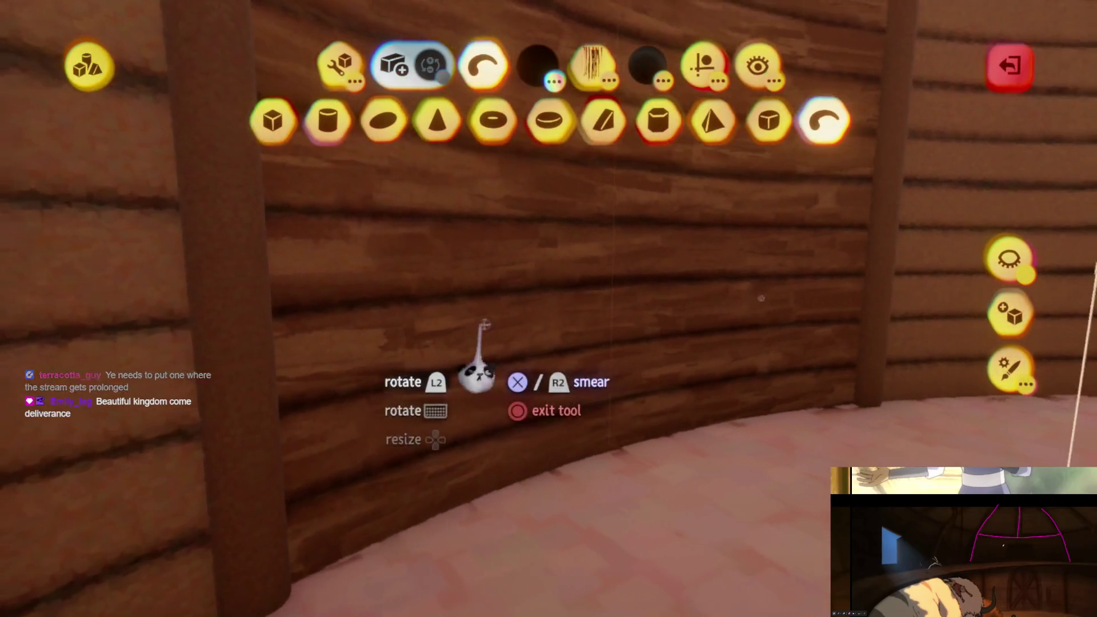
key("Tab")
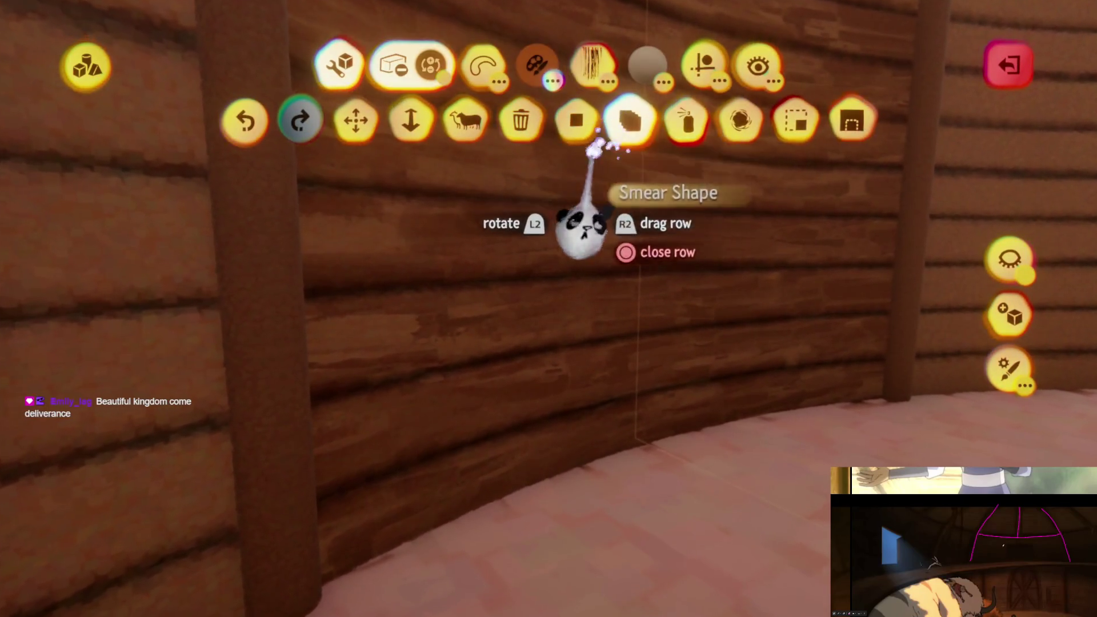
- Choose a light brown smear colour for the wall and toggle the extra tool options
key("Tab")
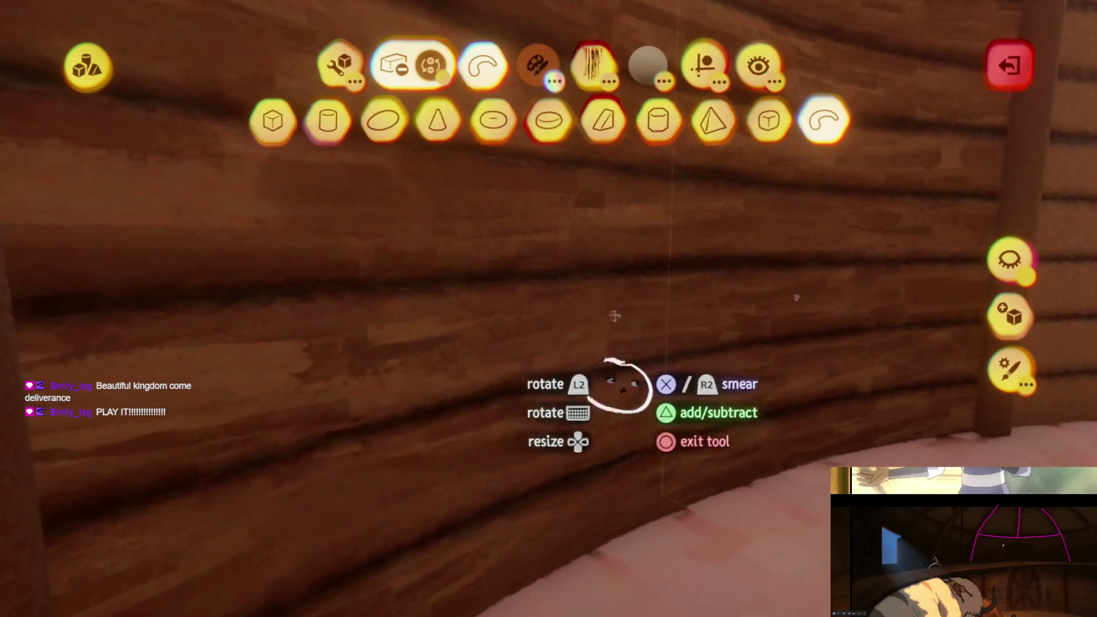
key("c")
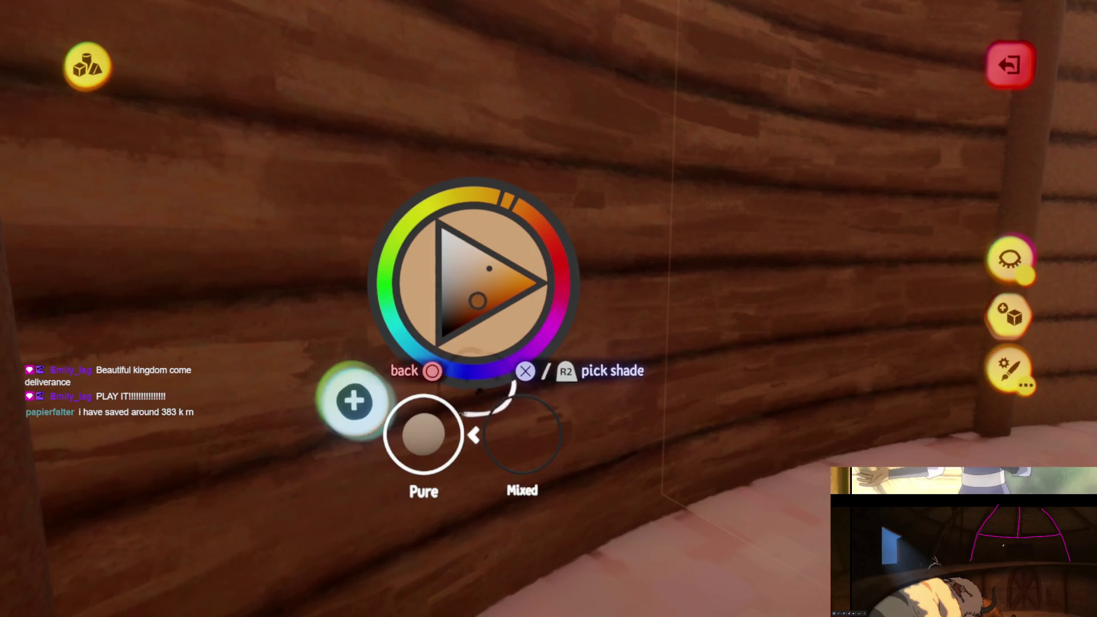
key("Escape")
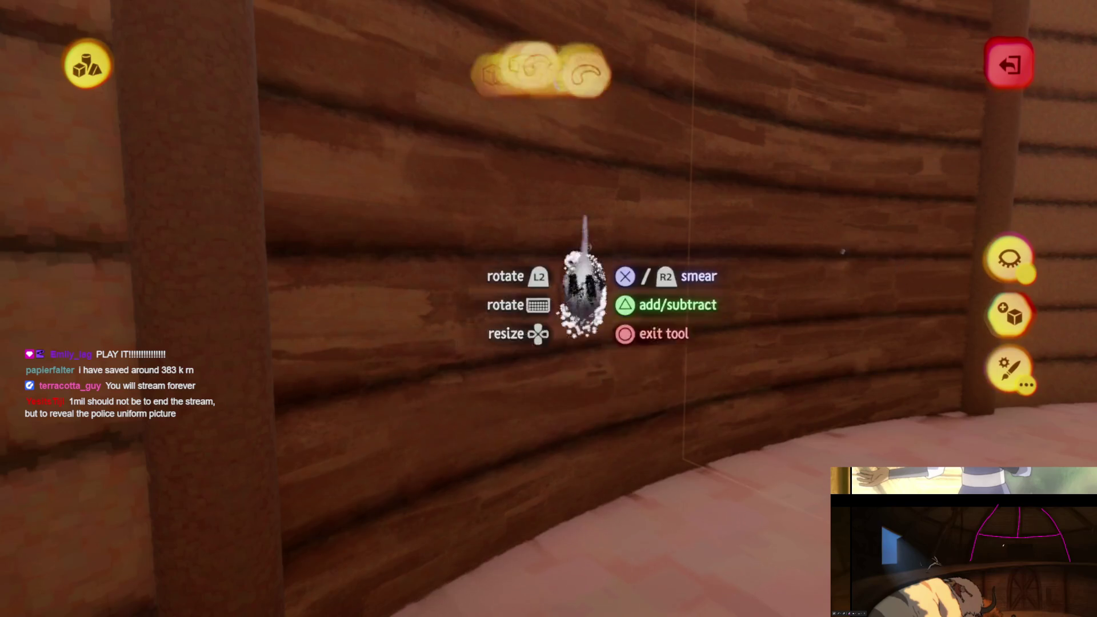
key("Tab")
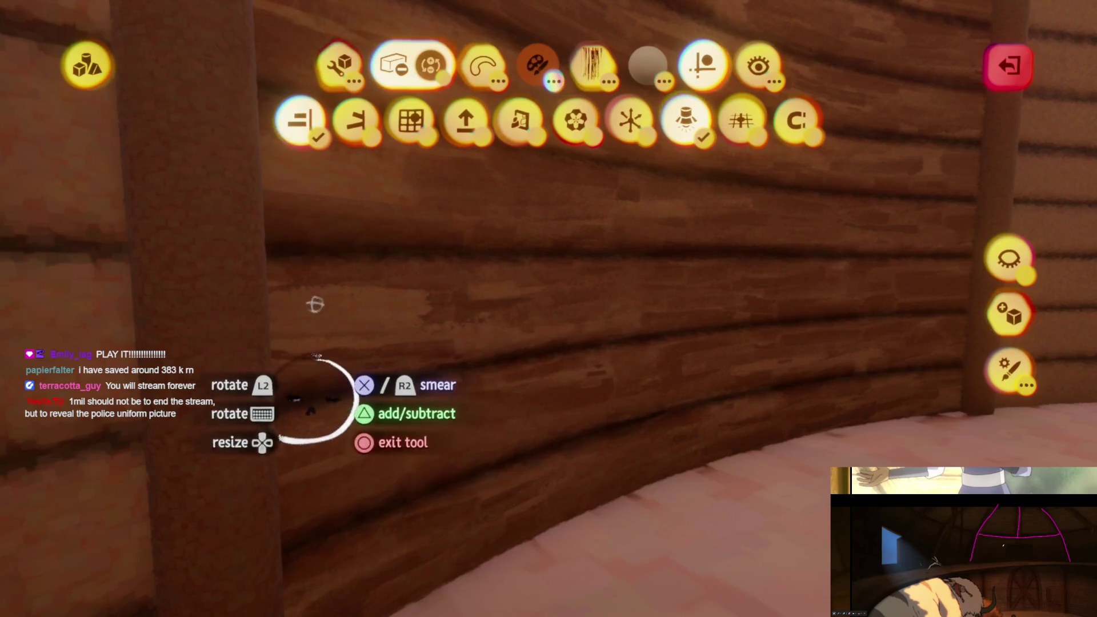
key("Tab")
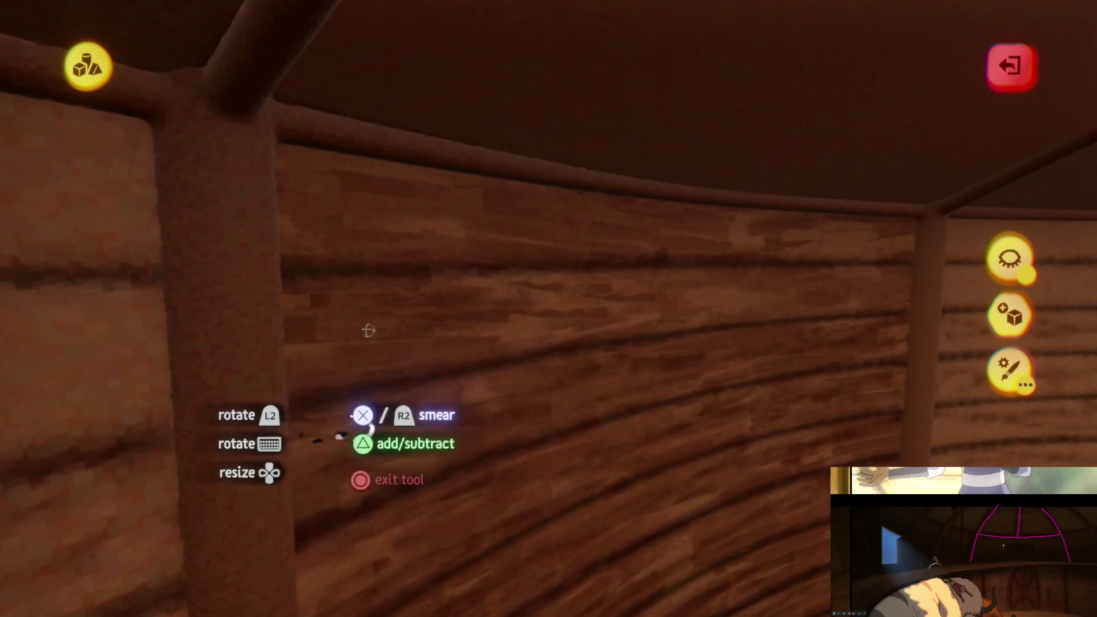
- Turn the view along the brown wood-grain wall and exit sculpt mode
left_click_drag(384, 326, 647, 302)
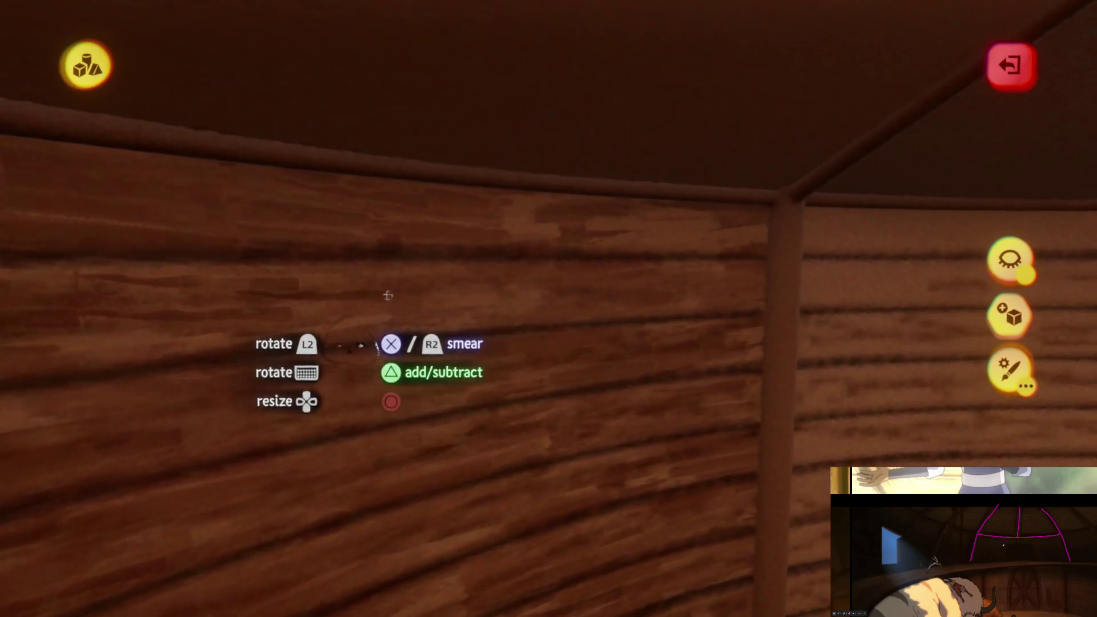
mouse_move(388, 296)
left_mouse_down()
mouse_move(605, 283)
mouse_move(585, 295)
left_mouse_up()
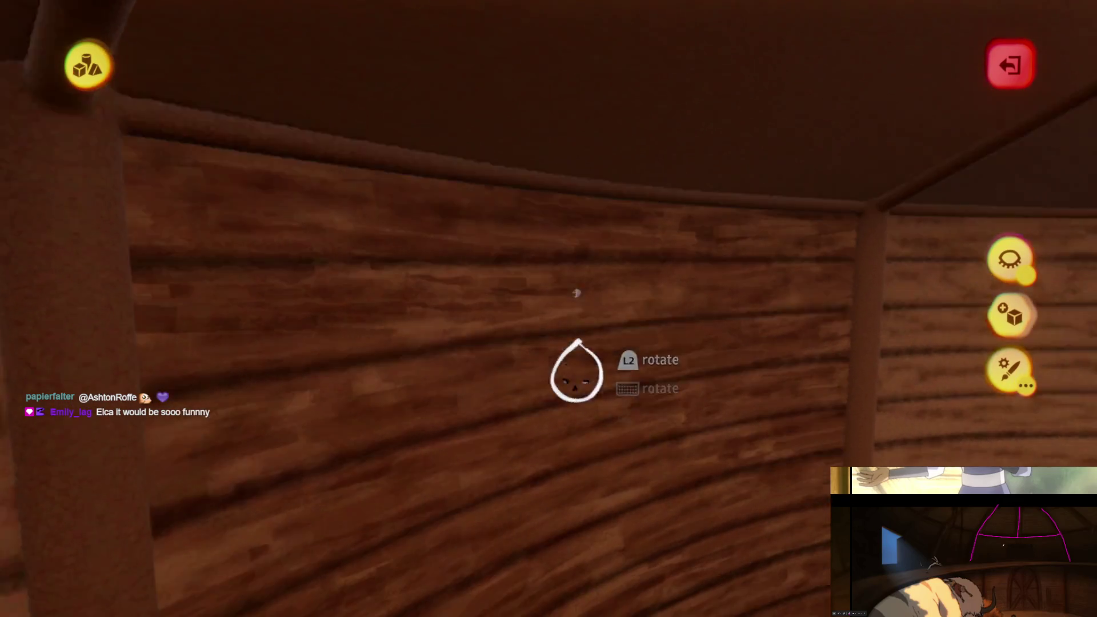
key("Escape")
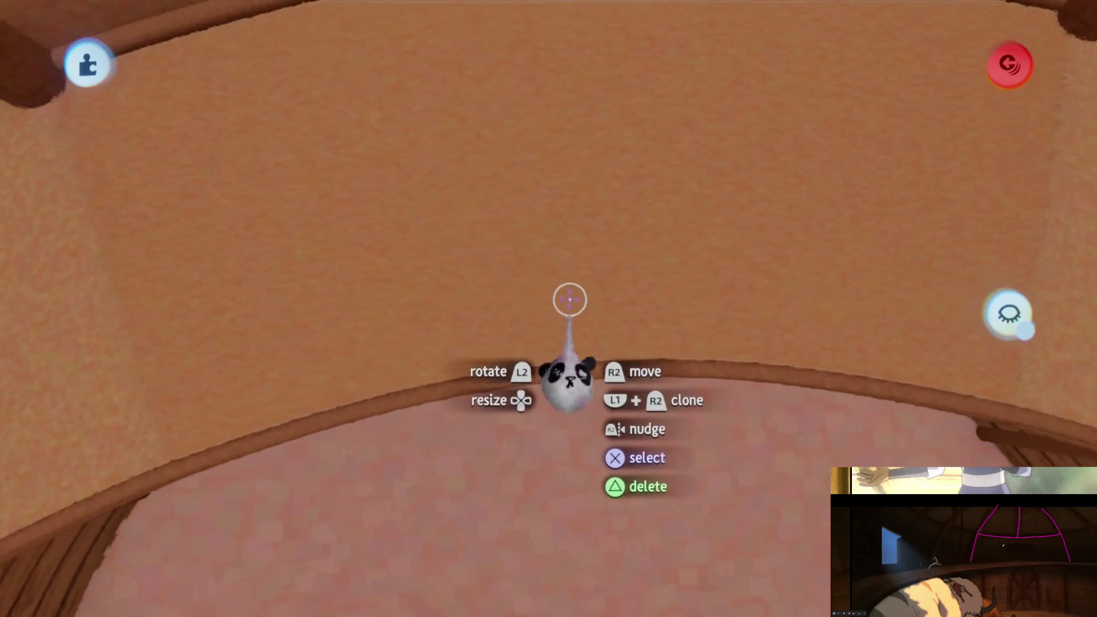
- Start sculpting the ledge with a straight-line guide enabled and a dark colour chosen
left_click(569, 300)
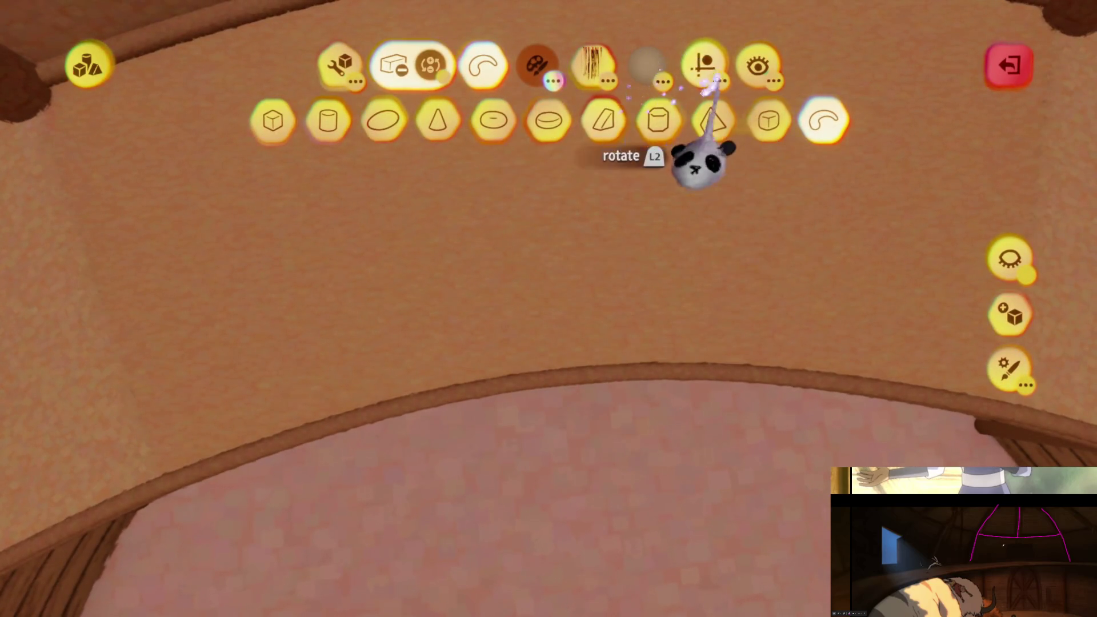
left_click(704, 72)
left_click(548, 120)
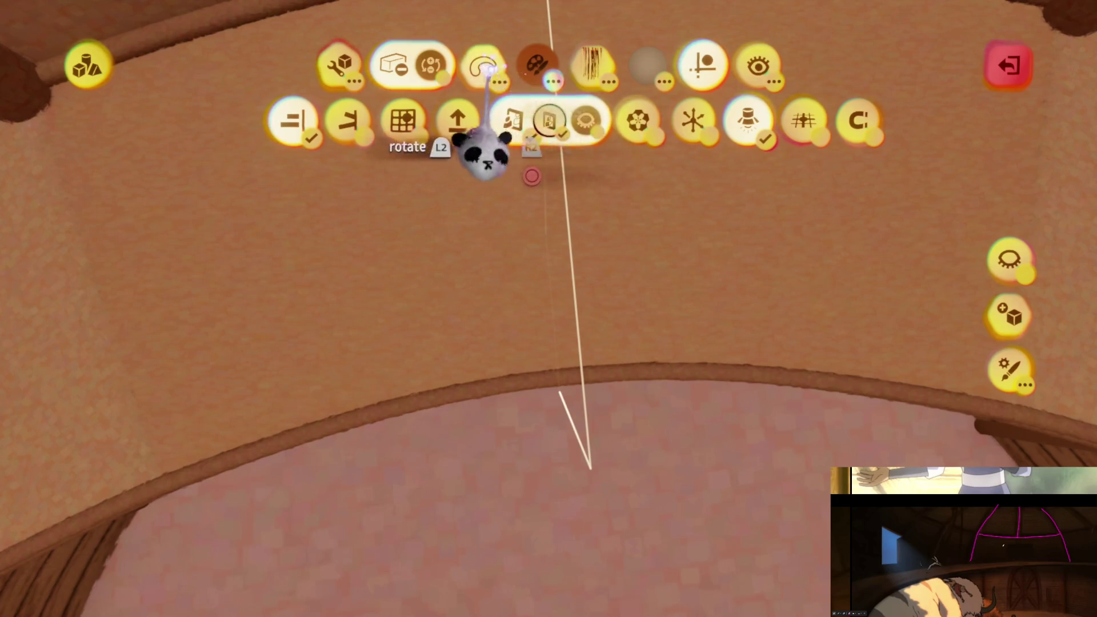
key("c")
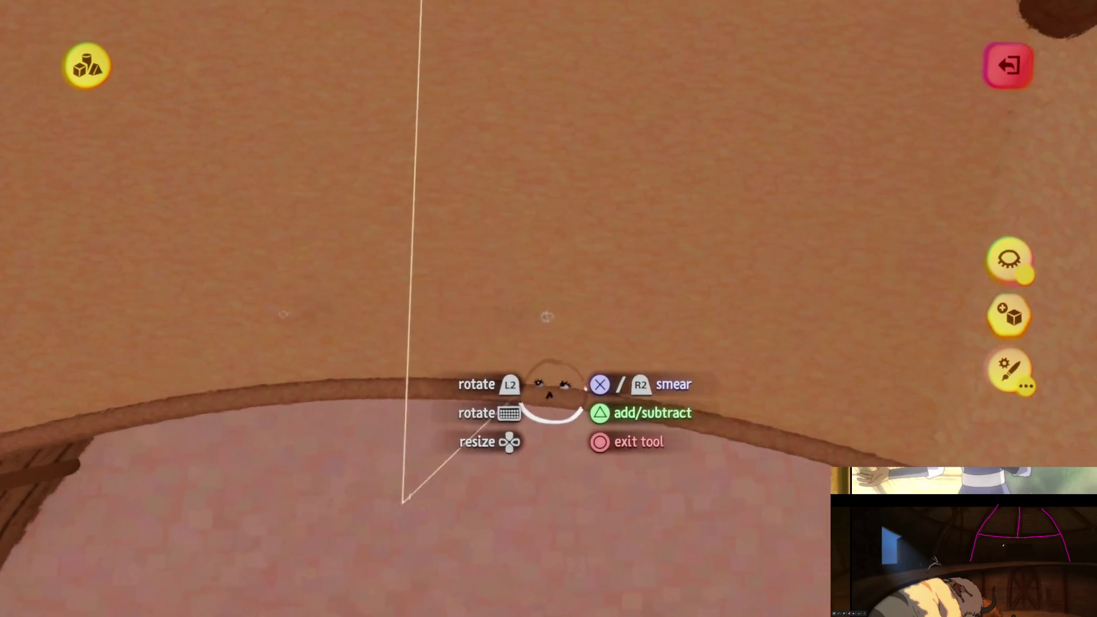
- Smear dark brown streaks along the ledge, undoing two bad strokes, then exit sculpt mode
left_click_drag(612, 421, 500, 343)
mouse_move(612, 294)
left_mouse_down()
mouse_move(674, 394)
mouse_move(543, 411)
left_mouse_up()
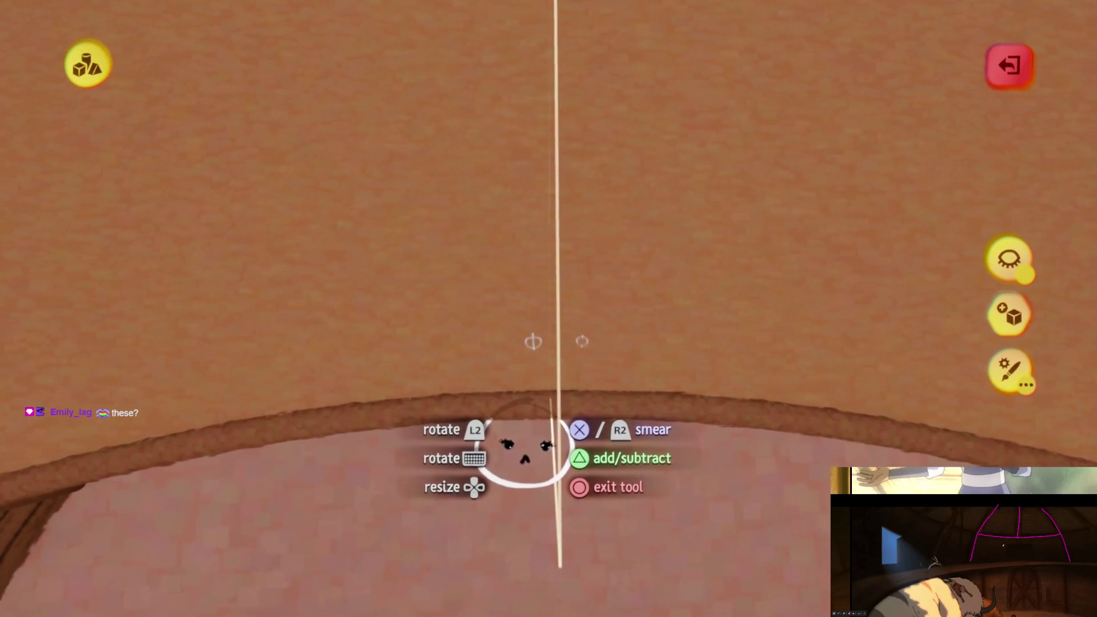
left_click_drag(532, 336, 400, 337)
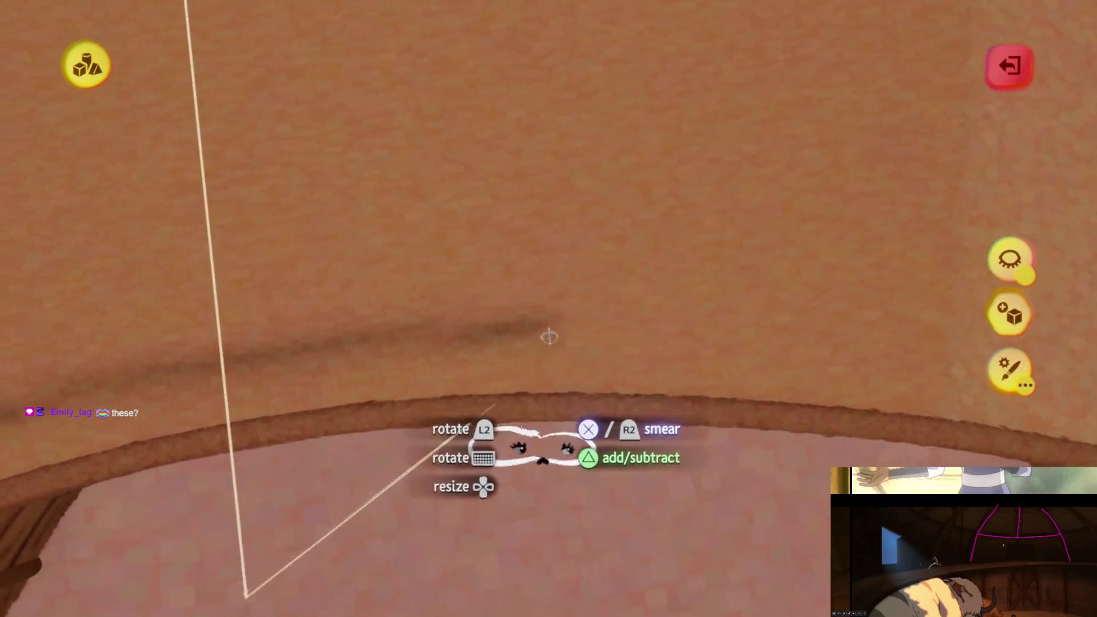
key("ctrl+z")
mouse_move(530, 359)
left_mouse_down()
mouse_move(524, 321)
mouse_move(556, 331)
left_mouse_up()
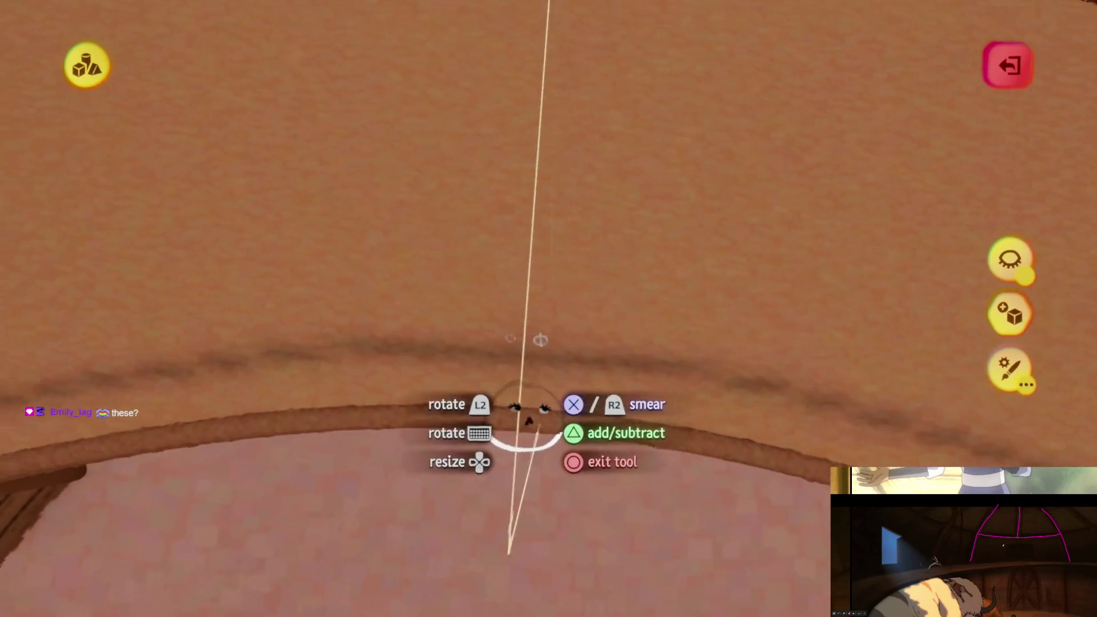
key("ctrl+z")
mouse_move(523, 358)
left_mouse_down()
mouse_move(523, 310)
mouse_move(559, 295)
left_mouse_up()
mouse_move(559, 295)
middle_mouse_down()
mouse_move(559, 277)
mouse_move(560, 293)
middle_mouse_up()
key("Escape")
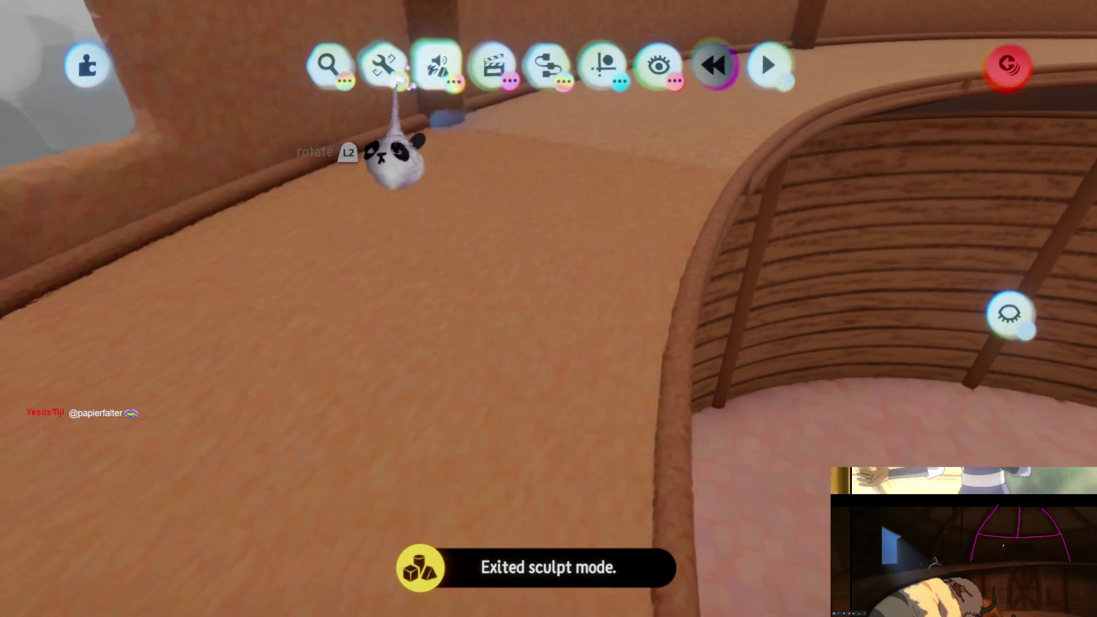
- Check the ledge's detail level, then resume smearing dark strokes along the ledge
left_click(826, 118)
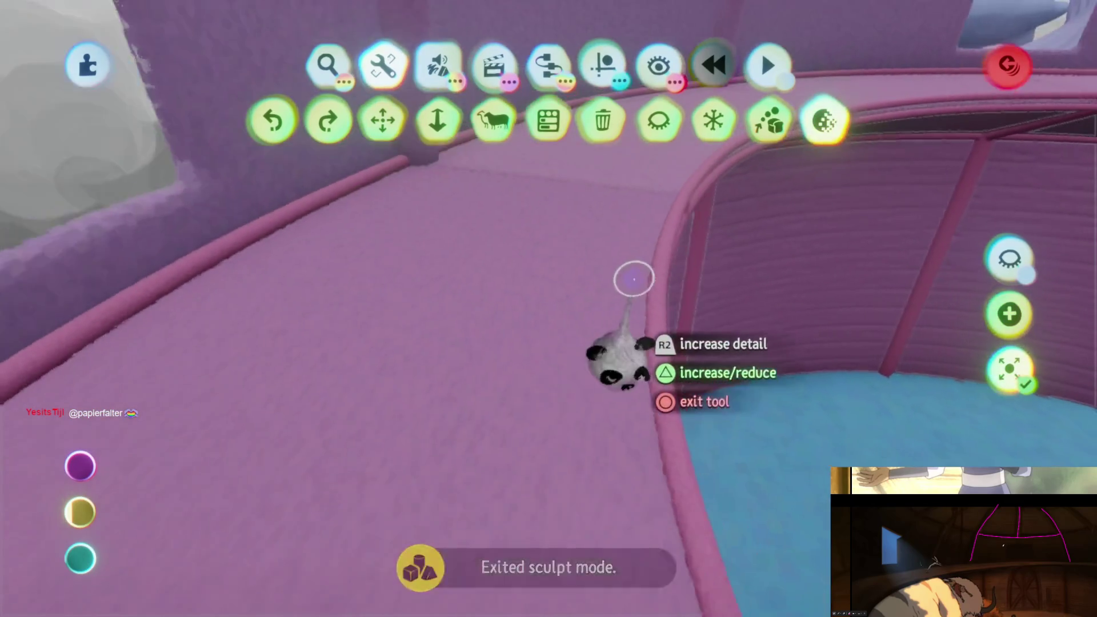
key("Escape")
mouse_move(595, 301)
middle_mouse_down()
mouse_move(566, 350)
mouse_move(543, 321)
middle_mouse_up()
key("e")
key("s")
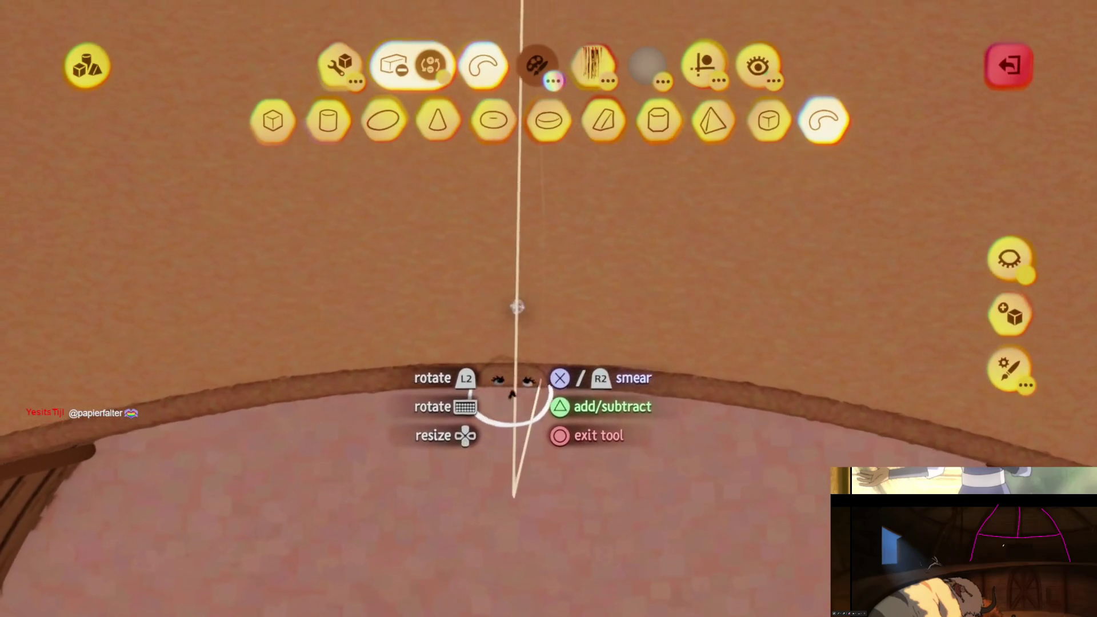
left_click_drag(519, 313, 519, 314)
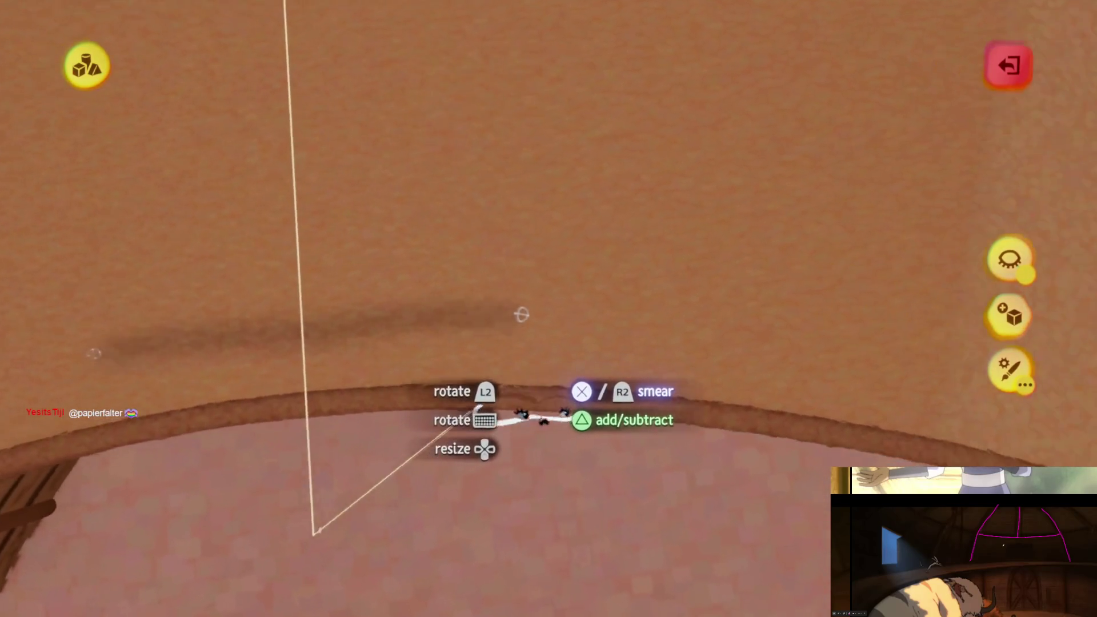
mouse_move(524, 314)
middle_mouse_down()
mouse_move(552, 319)
mouse_move(580, 294)
mouse_move(561, 230)
mouse_move(572, 253)
middle_mouse_up()
left_click_drag(572, 253, 560, 166)
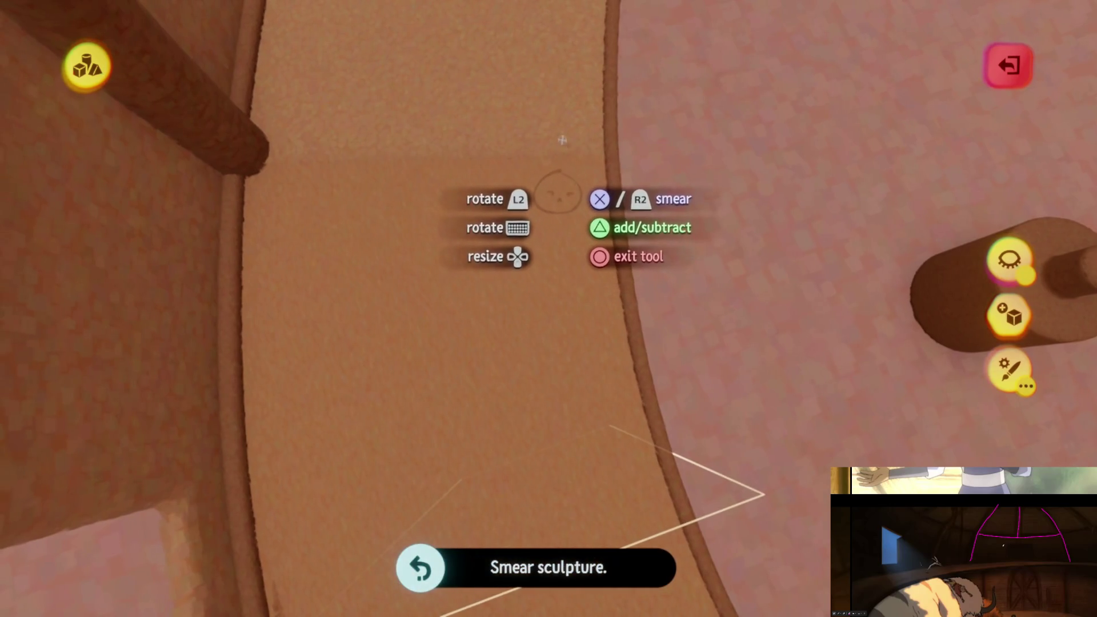
middle_click_drag(561, 139, 558, 179)
middle_click_drag(557, 240, 551, 318)
left_click_drag(551, 318, 588, 436)
mouse_move(587, 436)
middle_mouse_down()
mouse_move(534, 434)
mouse_move(544, 527)
mouse_move(537, 485)
mouse_move(558, 416)
mouse_move(550, 348)
mouse_move(549, 358)
mouse_move(585, 349)
mouse_move(563, 368)
mouse_move(710, 420)
mouse_move(552, 451)
mouse_move(571, 451)
middle_mouse_up()
- Pick the smear colour and bend the smear stroke's shape to follow the ledge curve
mouse_move(582, 302)
middle_mouse_down()
mouse_move(536, 406)
mouse_move(559, 400)
mouse_move(565, 345)
mouse_move(546, 301)
mouse_move(521, 313)
mouse_move(551, 299)
mouse_move(577, 321)
mouse_move(568, 333)
mouse_move(585, 275)
mouse_move(534, 262)
mouse_move(545, 230)
middle_mouse_up()
left_click(582, 297)
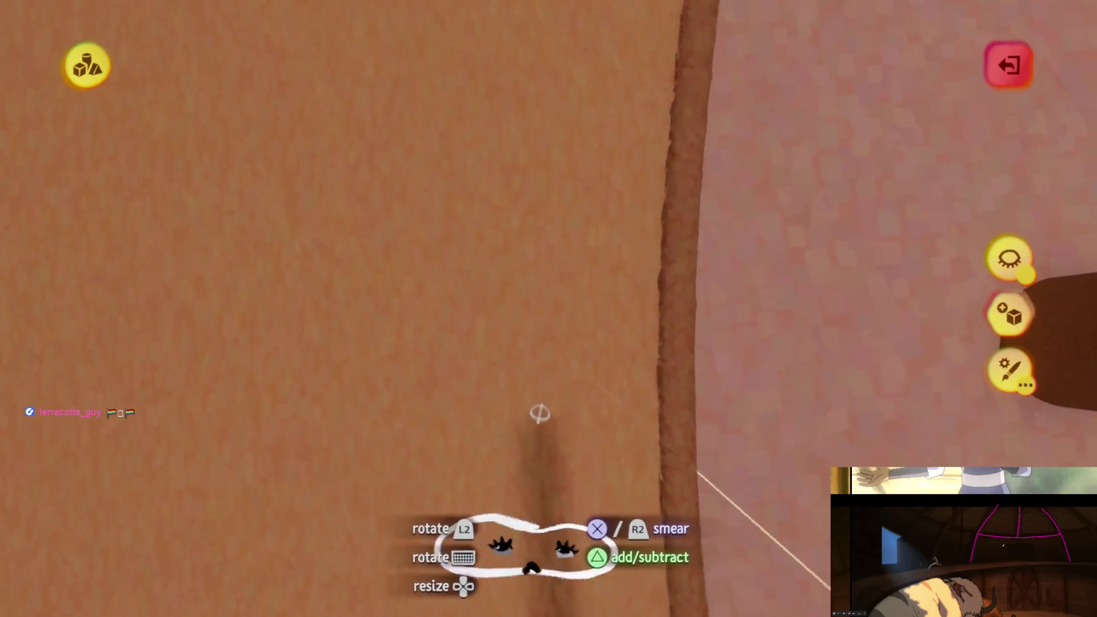
mouse_move(541, 409)
middle_mouse_down()
mouse_move(558, 348)
mouse_move(568, 400)
mouse_move(548, 404)
mouse_move(553, 379)
middle_mouse_up()
left_click(556, 420)
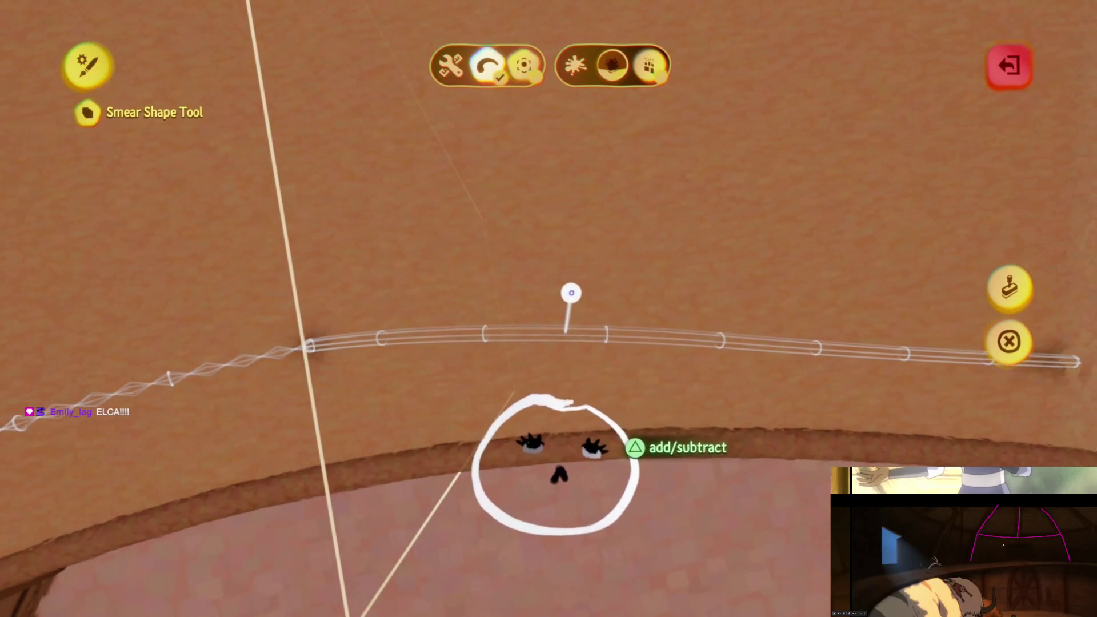
mouse_move(557, 443)
middle_mouse_down()
mouse_move(551, 338)
mouse_move(565, 362)
mouse_move(490, 470)
mouse_move(514, 456)
mouse_move(521, 467)
mouse_move(520, 446)
mouse_move(524, 469)
mouse_move(514, 458)
mouse_move(529, 466)
mouse_move(522, 453)
mouse_move(533, 440)
mouse_move(533, 485)
mouse_move(582, 474)
mouse_move(598, 486)
middle_mouse_up()
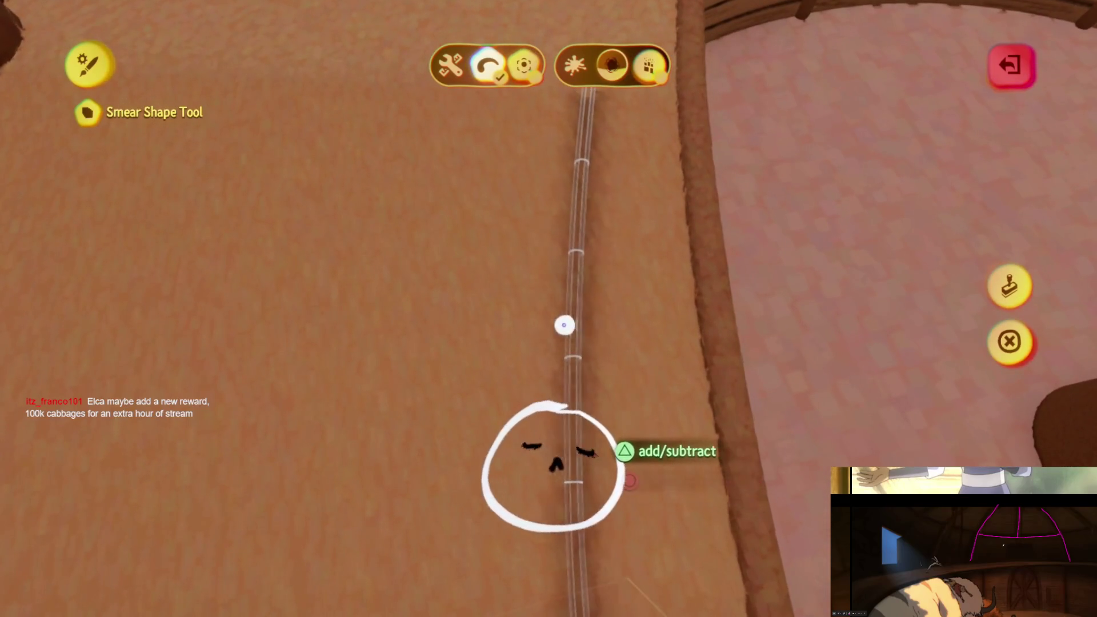
mouse_move(537, 469)
middle_mouse_down()
mouse_move(526, 431)
mouse_move(543, 403)
mouse_move(529, 416)
mouse_move(542, 426)
middle_mouse_up()
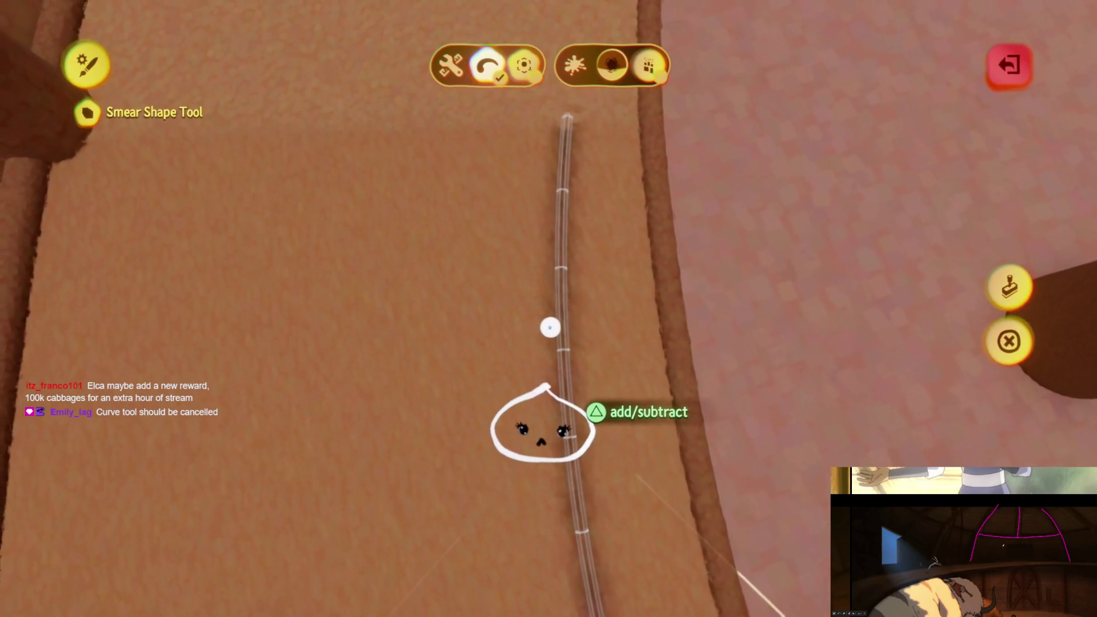
mouse_move(562, 447)
middle_mouse_down()
mouse_move(551, 514)
mouse_move(560, 497)
middle_mouse_up()
mouse_move(643, 440)
middle_mouse_down()
mouse_move(566, 343)
mouse_move(551, 508)
mouse_move(544, 448)
mouse_move(555, 444)
mouse_move(553, 416)
mouse_move(558, 434)
mouse_move(521, 441)
middle_mouse_up()
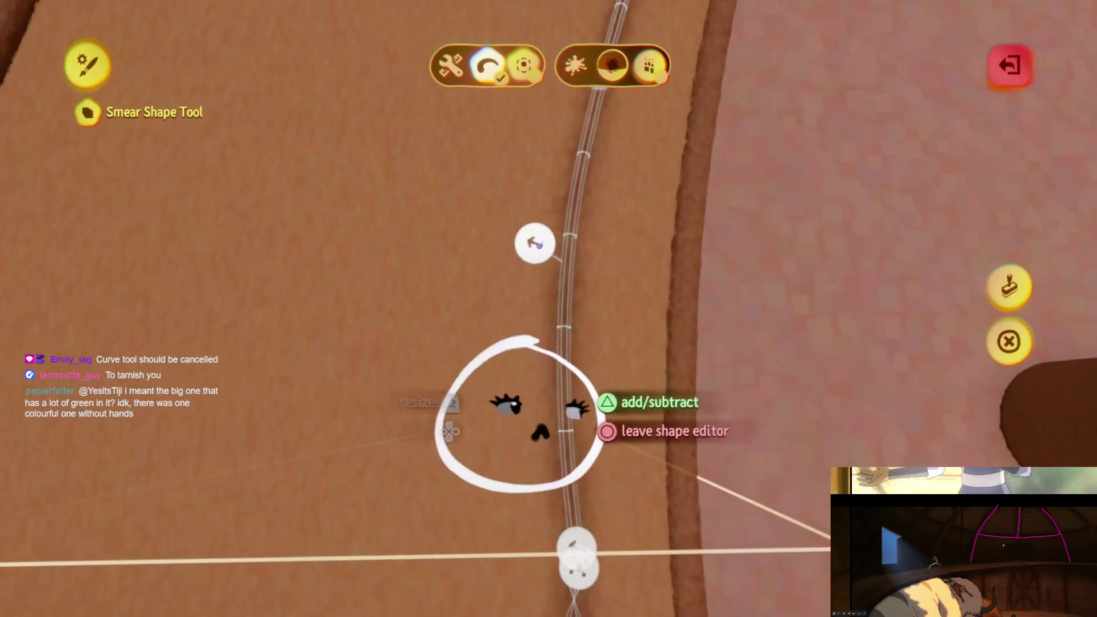
middle_click_drag(572, 247, 571, 245)
key("Escape")
mouse_move(877, 269)
middle_mouse_down()
mouse_move(596, 282)
mouse_move(605, 284)
mouse_move(602, 233)
mouse_move(524, 235)
mouse_move(563, 237)
mouse_move(602, 260)
mouse_move(570, 327)
mouse_move(590, 294)
mouse_move(587, 314)
mouse_move(606, 315)
middle_mouse_up()
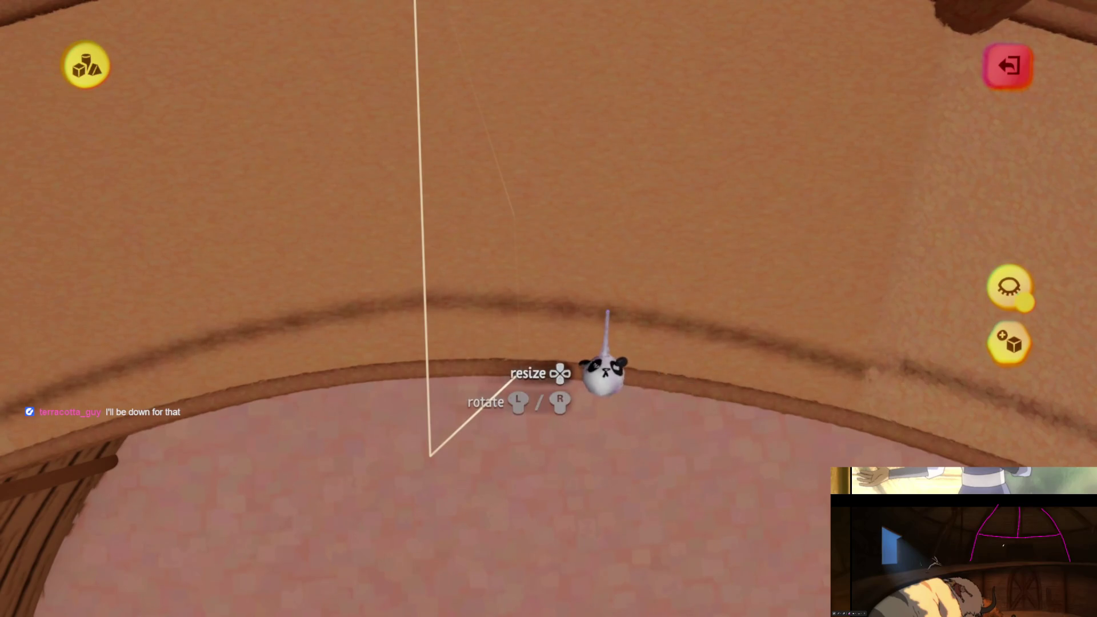
- Look around toward the window wall, exit sculpting, and grab the Number Displayer gadget
mouse_move(602, 312)
middle_mouse_down()
mouse_move(580, 137)
mouse_move(535, 318)
mouse_move(533, 399)
mouse_move(531, 294)
mouse_move(561, 338)
mouse_move(555, 299)
mouse_move(523, 315)
middle_mouse_up()
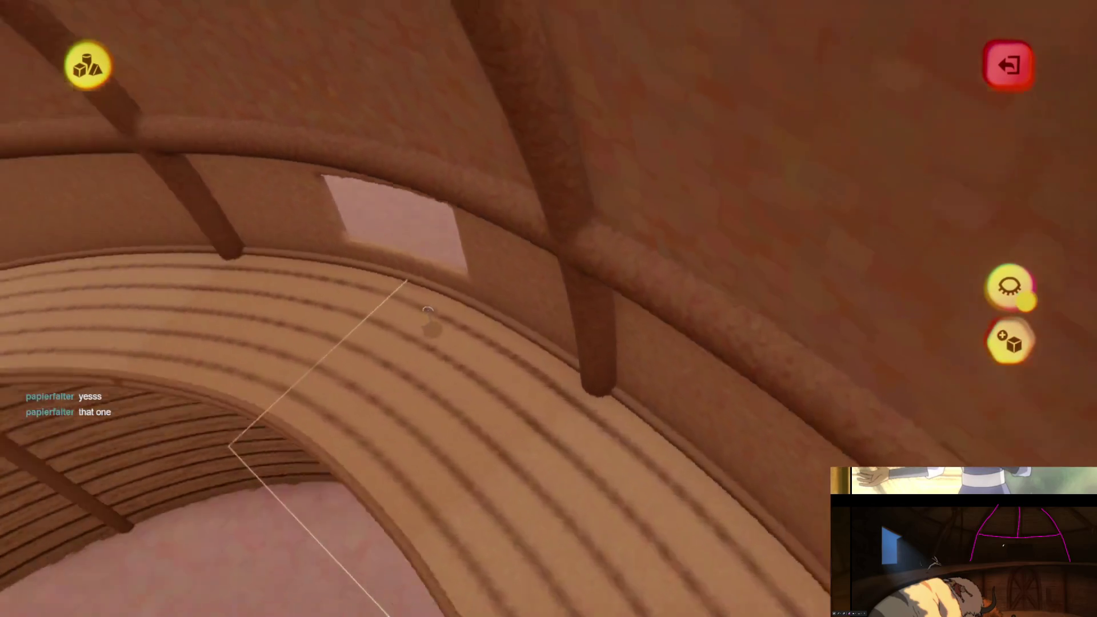
mouse_move(428, 311)
right_mouse_down()
mouse_move(554, 377)
mouse_move(578, 334)
right_mouse_up()
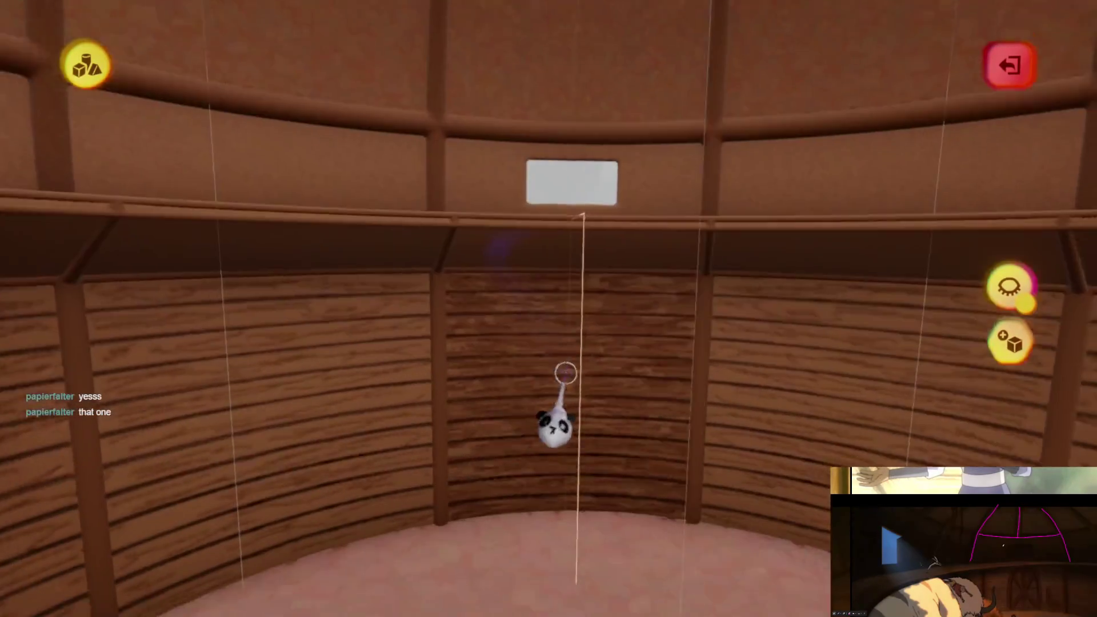
key("Escape")
mouse_move(525, 468)
left_mouse_down()
mouse_move(534, 404)
mouse_move(519, 368)
mouse_move(521, 403)
mouse_move(543, 377)
left_mouse_up()
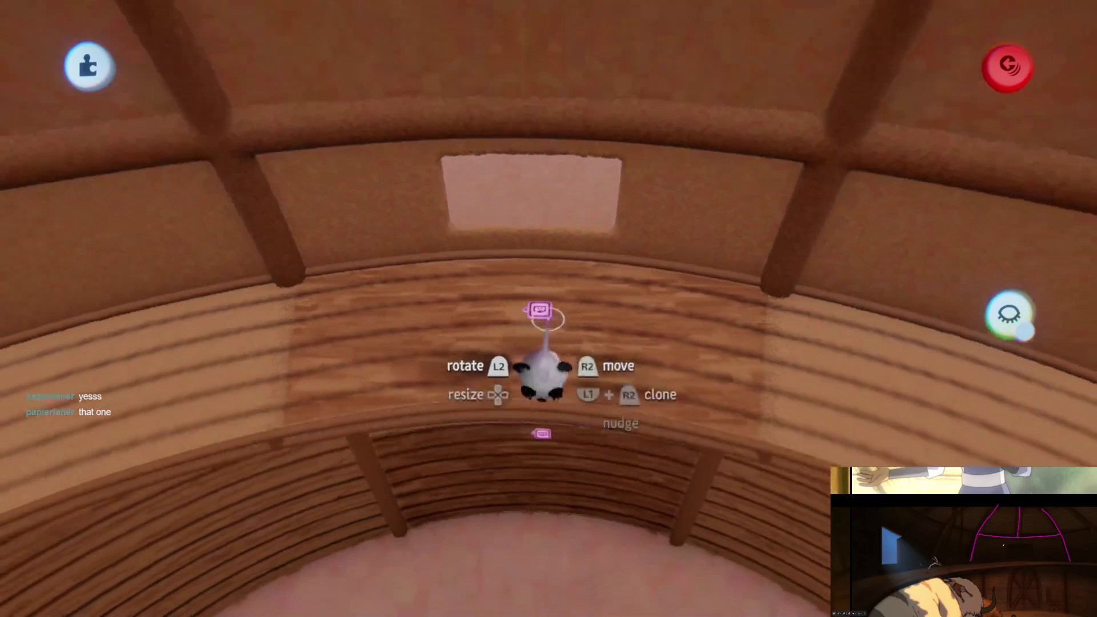
- Select the Number Displayer, open its settings, and rotate and pull it toward the ledge
middle_click_drag(551, 346, 547, 267)
left_click(528, 315)
mouse_move(529, 315)
middle_mouse_down()
mouse_move(549, 325)
mouse_move(558, 372)
mouse_move(543, 372)
middle_mouse_up()
left_click_drag(543, 372, 545, 366)
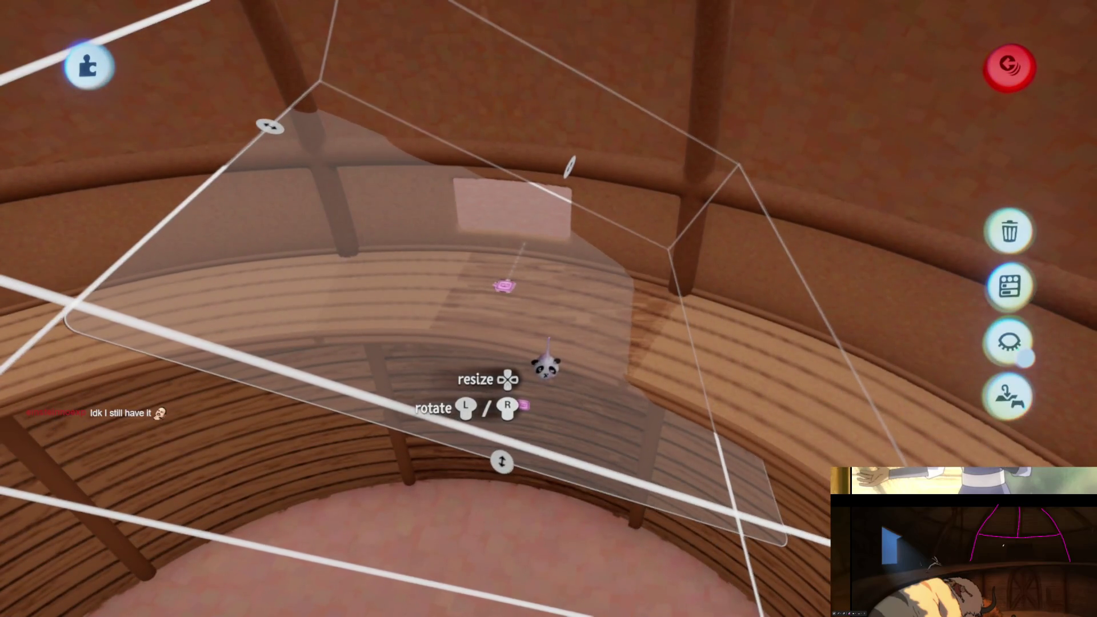
left_click(516, 368)
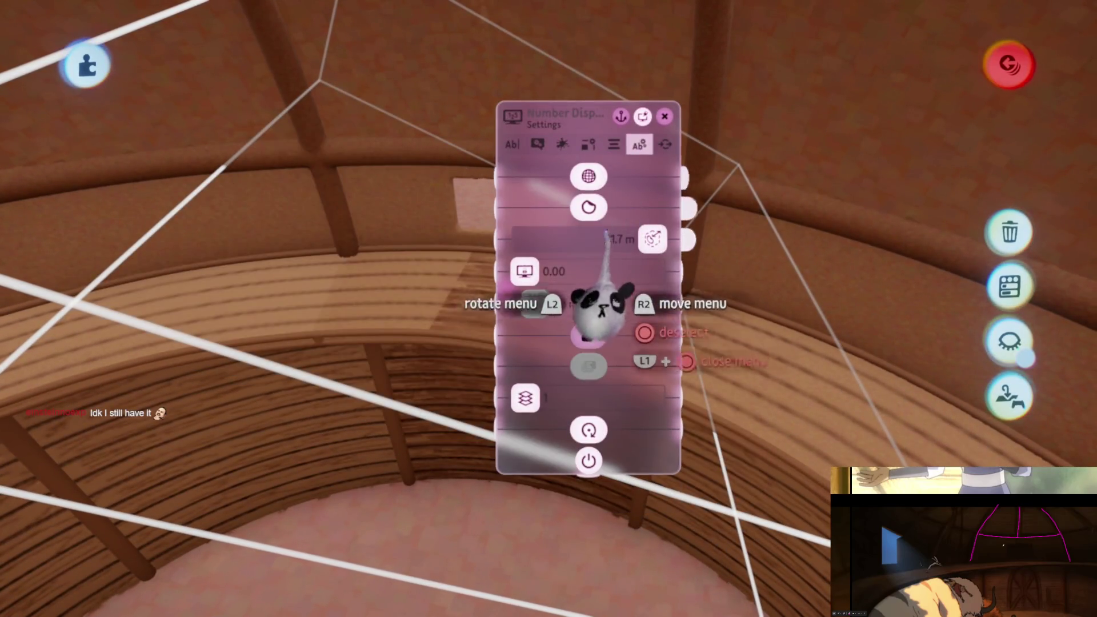
mouse_move(820, 313)
middle_mouse_down()
mouse_move(788, 274)
mouse_move(563, 367)
mouse_move(752, 273)
middle_mouse_up()
left_click_drag(515, 353, 520, 325)
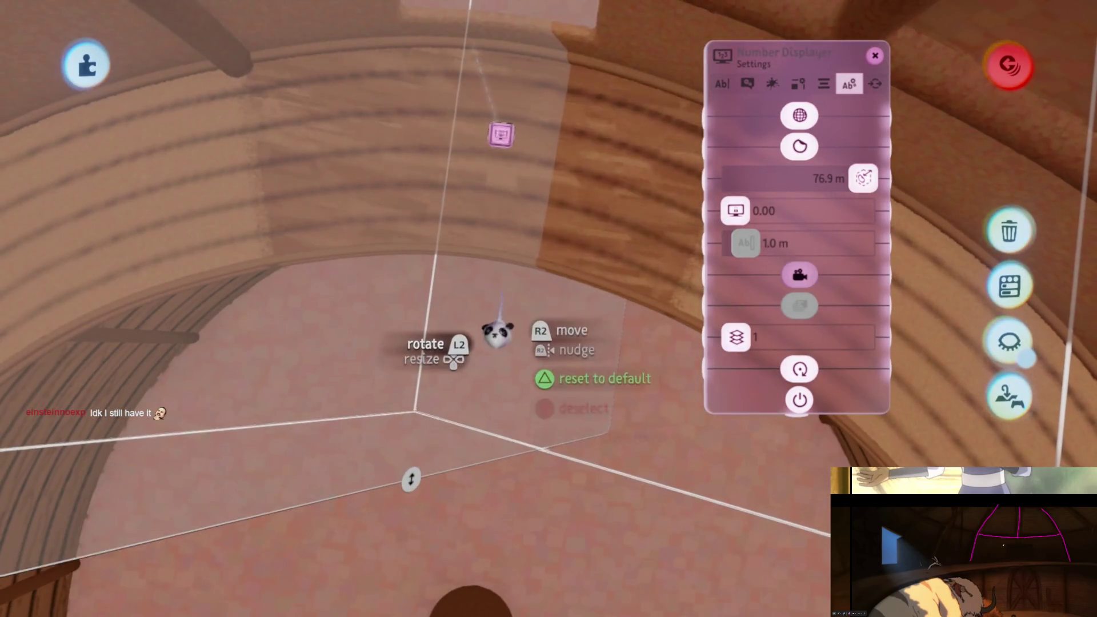
mouse_move(514, 318)
left_mouse_down()
mouse_move(503, 297)
mouse_move(565, 342)
mouse_move(783, 370)
left_mouse_up()
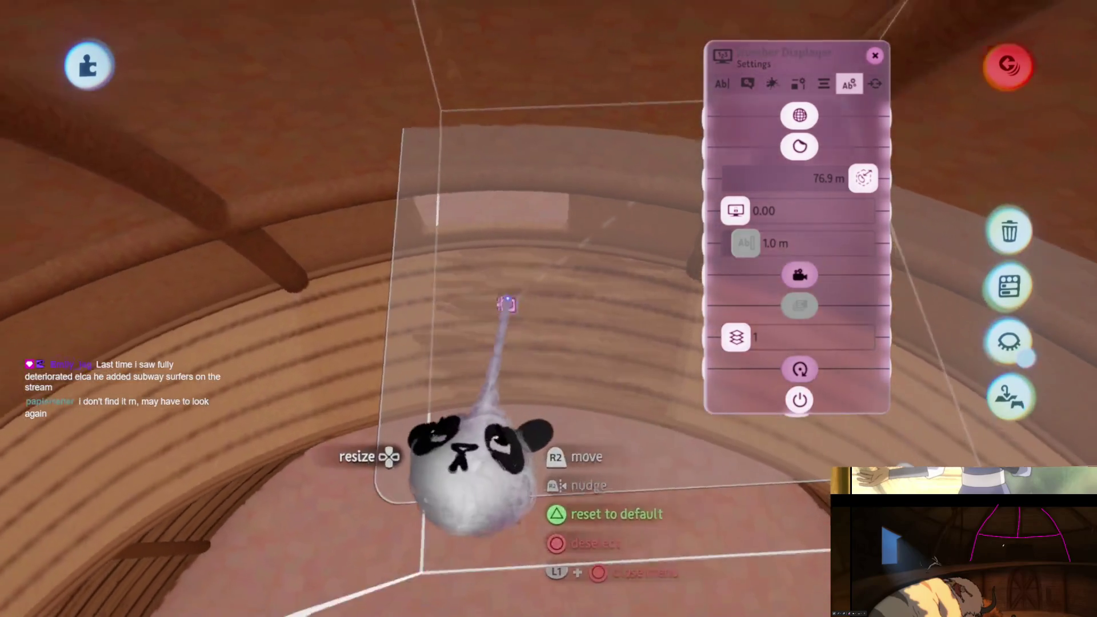
- Reduce the displayer's distance from 76.9 m to 7.5 m, then close settings and deselect
mouse_move(506, 304)
left_mouse_down()
mouse_move(482, 293)
mouse_move(558, 293)
mouse_move(593, 313)
left_mouse_up()
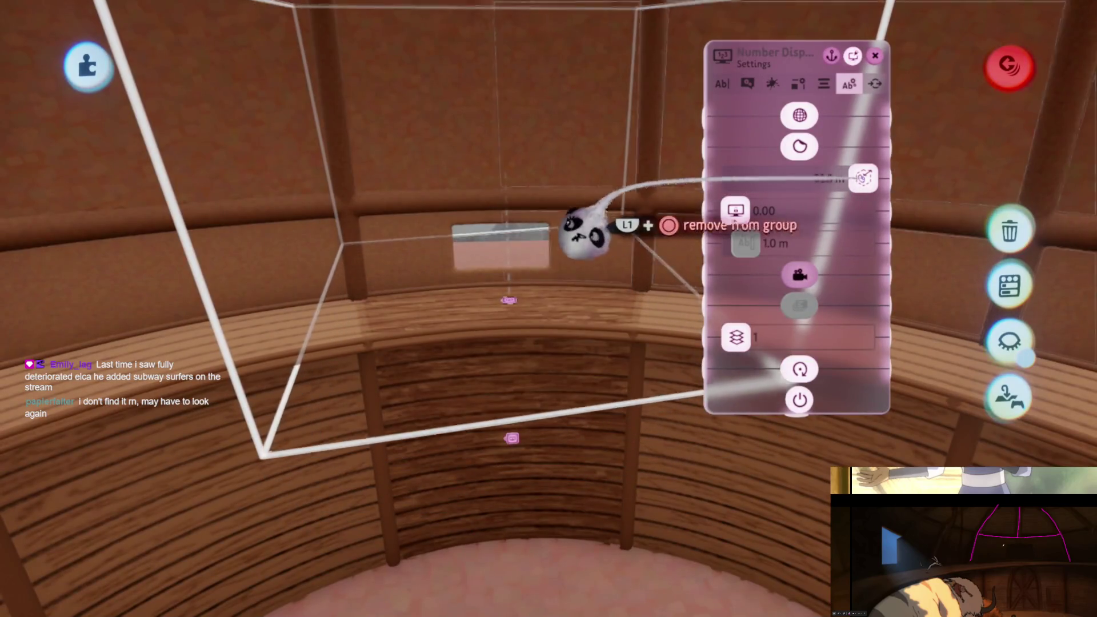
mouse_move(582, 231)
left_mouse_down()
mouse_move(501, 269)
mouse_move(558, 293)
left_mouse_up()
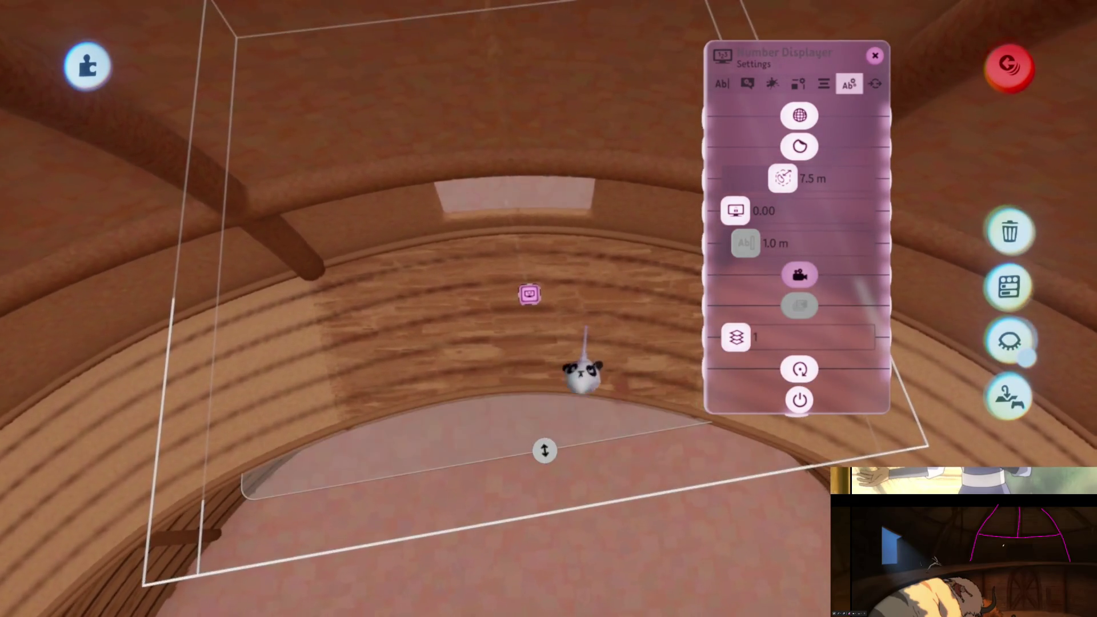
key("Escape")
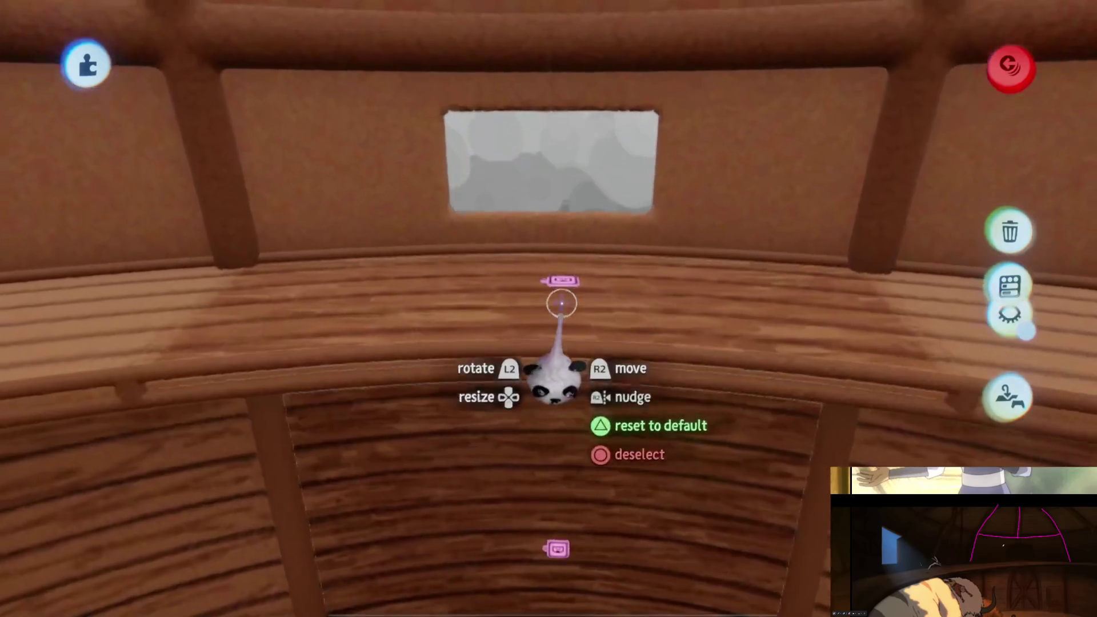
key("Escape")
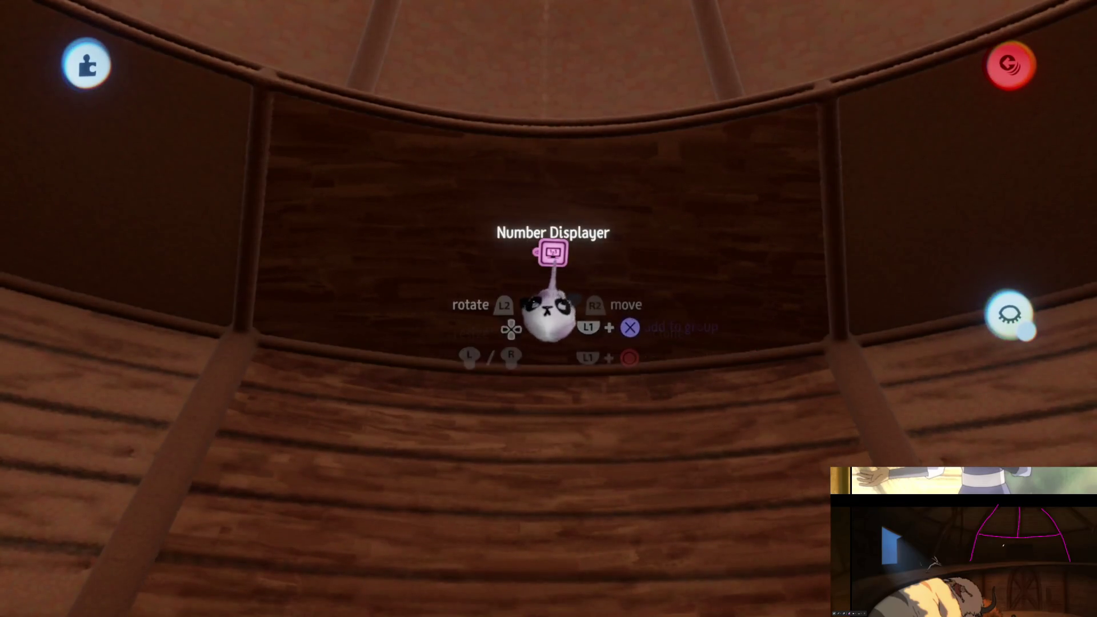
- Drag the Number Displayer's top handle down to flatten its zone, then deselect it
left_click(552, 253)
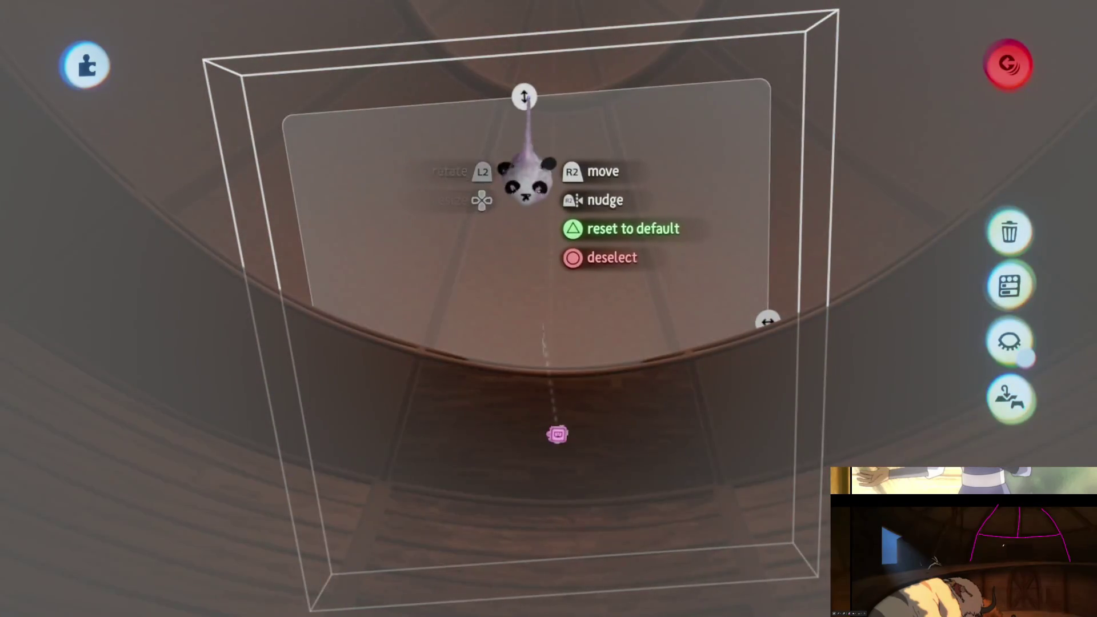
left_click_drag(525, 179, 545, 286)
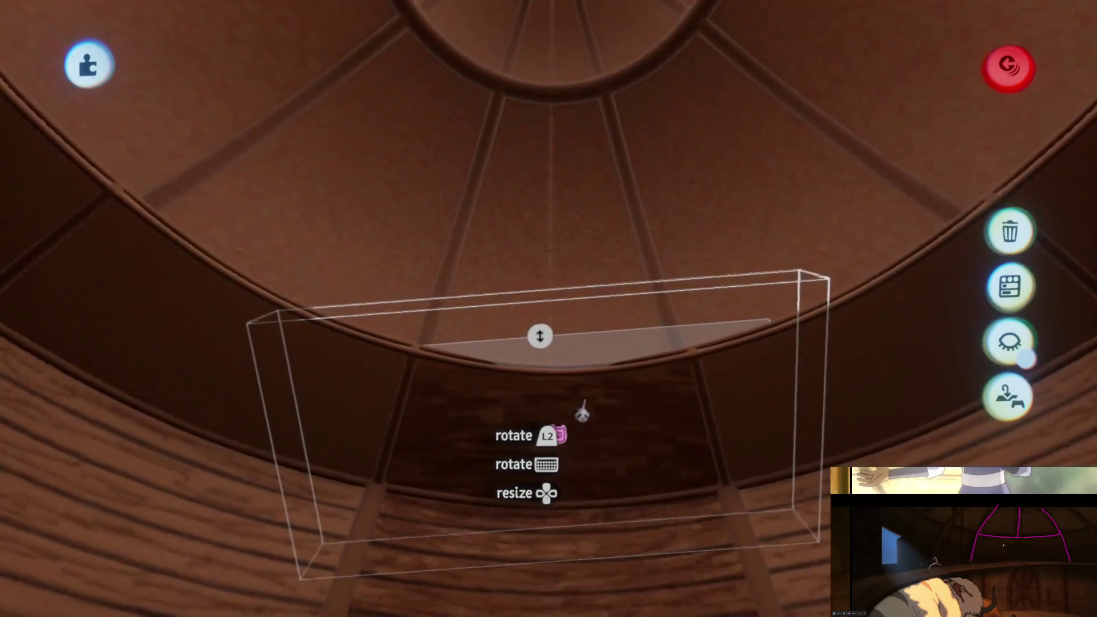
mouse_move(581, 412)
middle_mouse_down()
mouse_move(583, 444)
mouse_move(585, 368)
mouse_move(533, 169)
mouse_move(498, 427)
mouse_move(529, 435)
mouse_move(543, 314)
mouse_move(558, 362)
mouse_move(563, 345)
mouse_move(548, 448)
mouse_move(551, 429)
middle_mouse_up()
key("Escape")
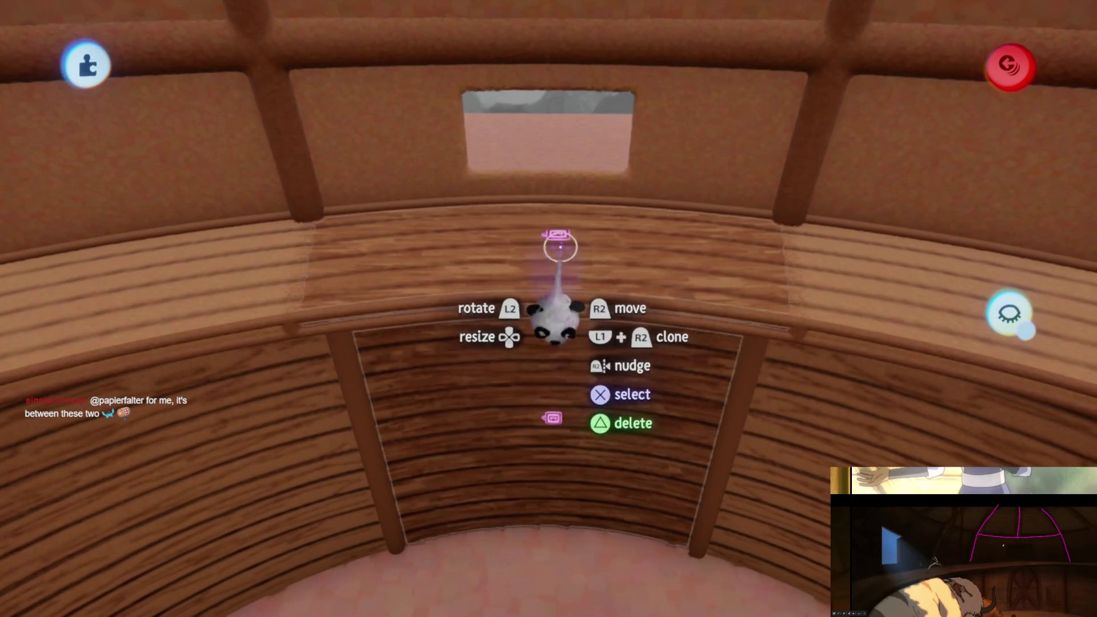
- Move the second Number Displayer closer and raise its distance setting to 68.0 m
left_click(559, 419)
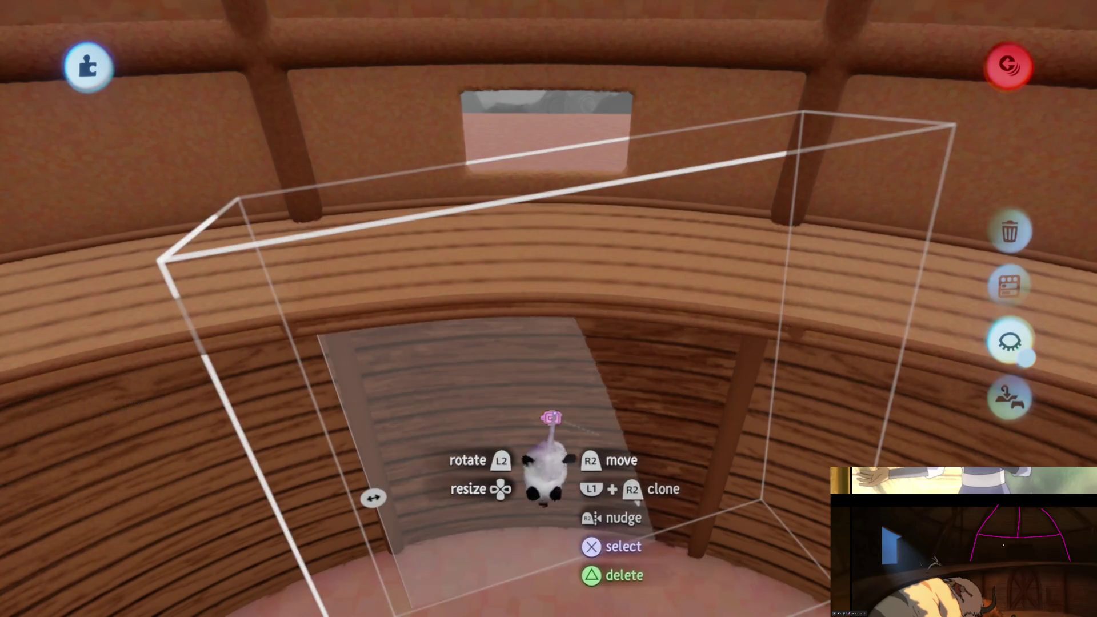
middle_click_drag(552, 394, 553, 369)
mouse_move(551, 374)
left_mouse_down()
mouse_move(559, 395)
mouse_move(542, 426)
left_mouse_up()
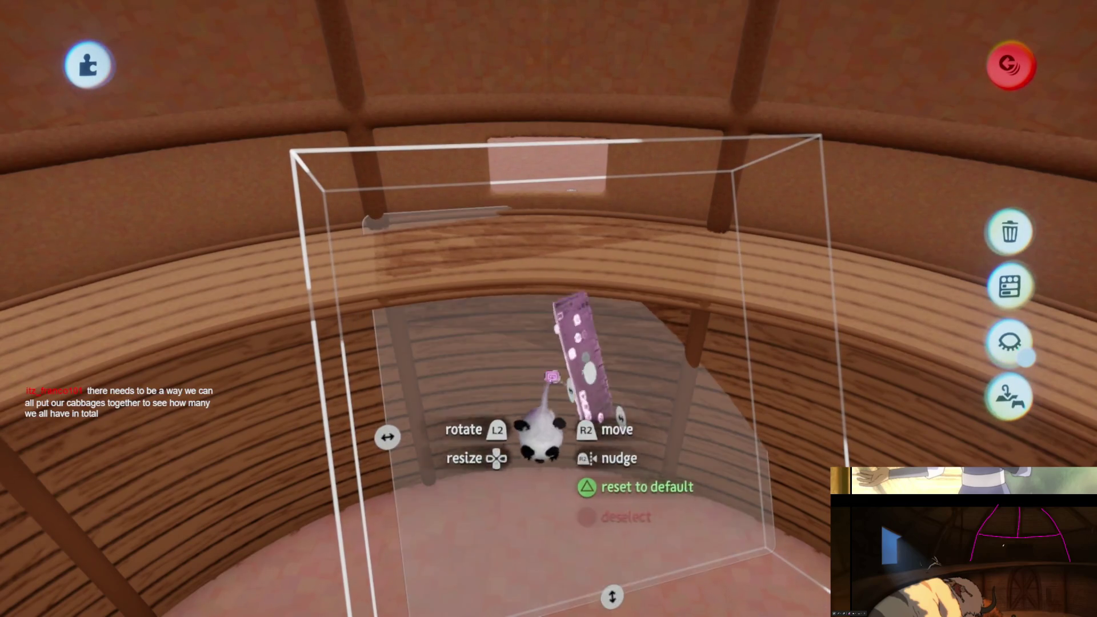
left_click(539, 429)
mouse_move(748, 371)
left_mouse_down()
mouse_move(862, 392)
mouse_move(755, 406)
left_mouse_up()
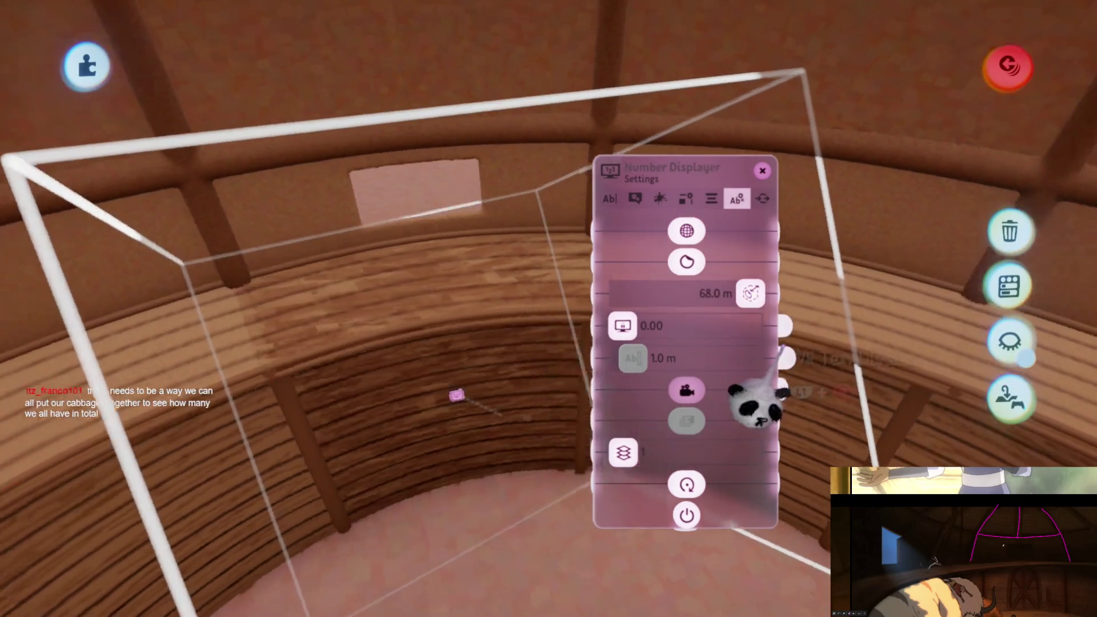
key("Escape")
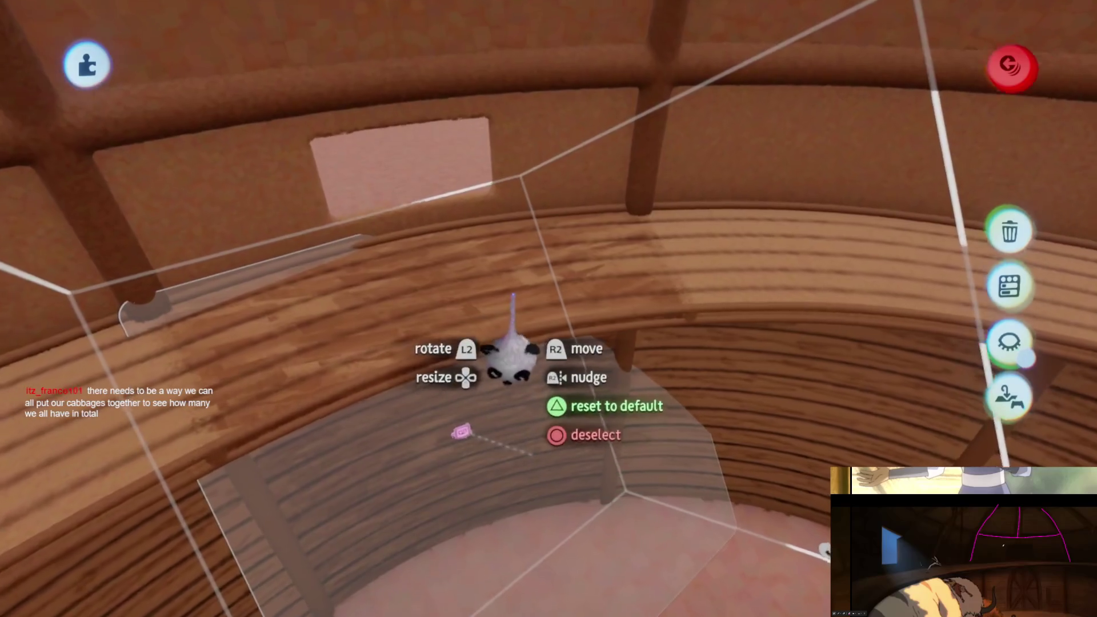
key("Escape")
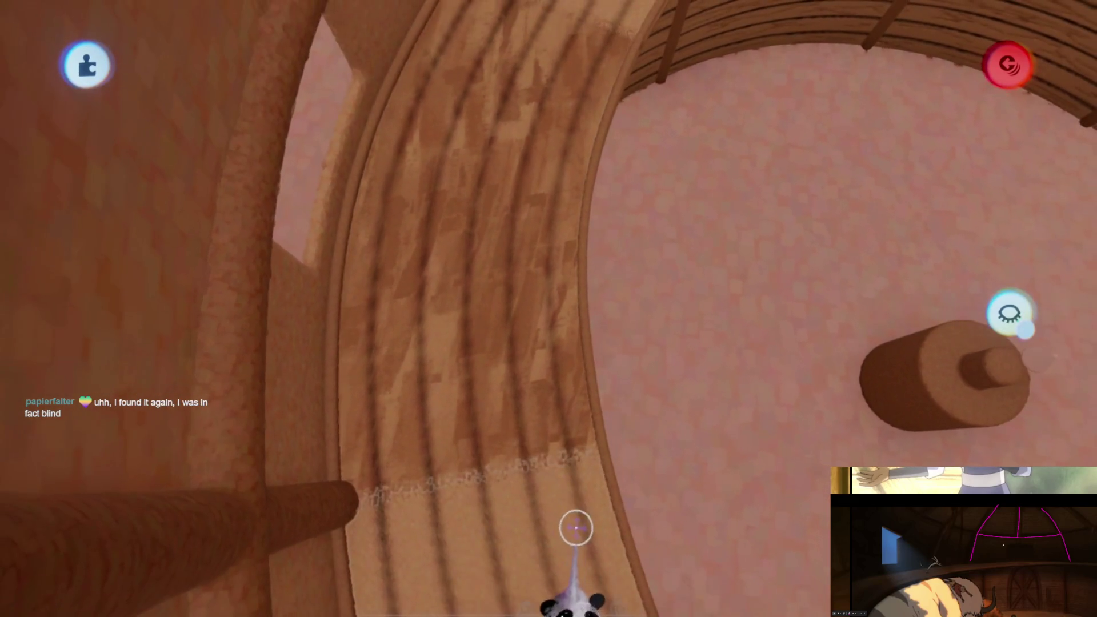
- Place the displayer's text position on the wooden beam
left_click(574, 517)
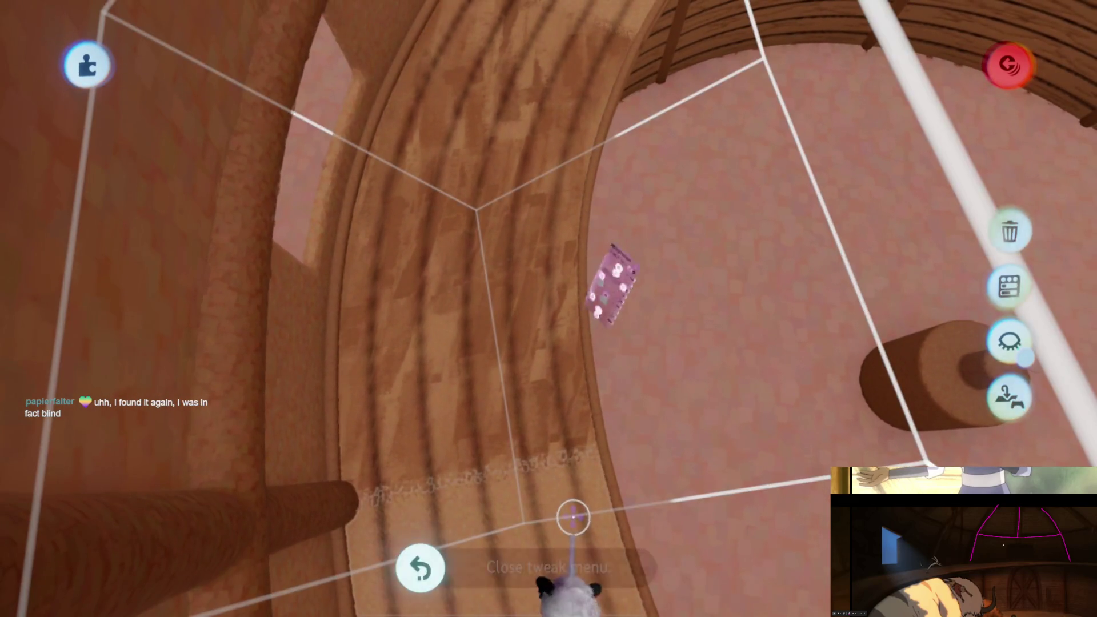
key("Escape")
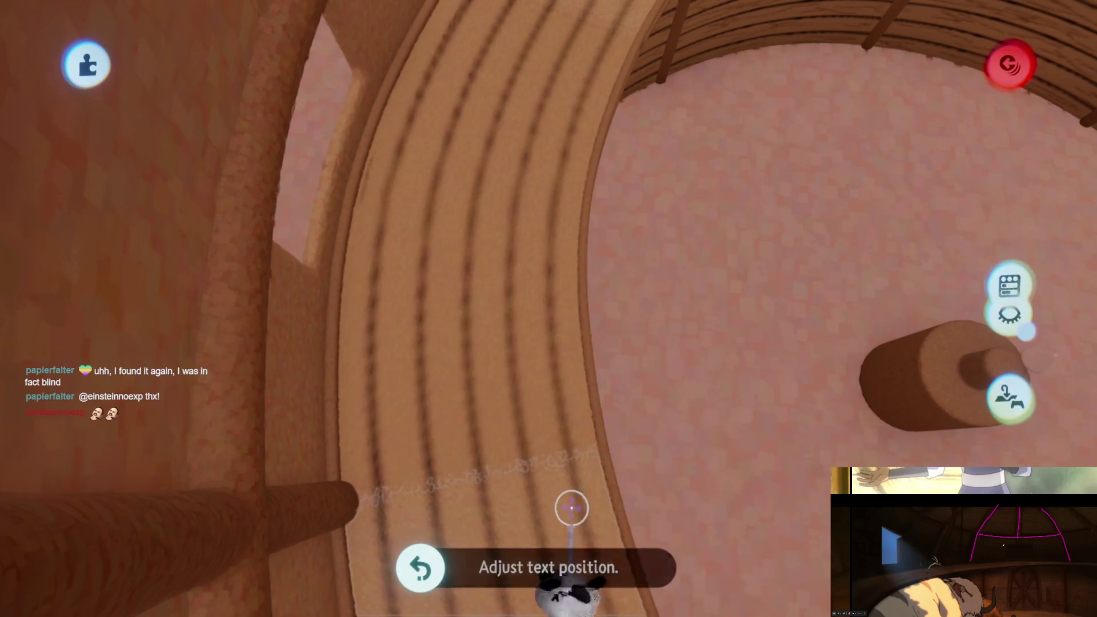
left_click(571, 510)
mouse_move(572, 475)
middle_mouse_down()
mouse_move(543, 242)
mouse_move(540, 313)
middle_mouse_up()
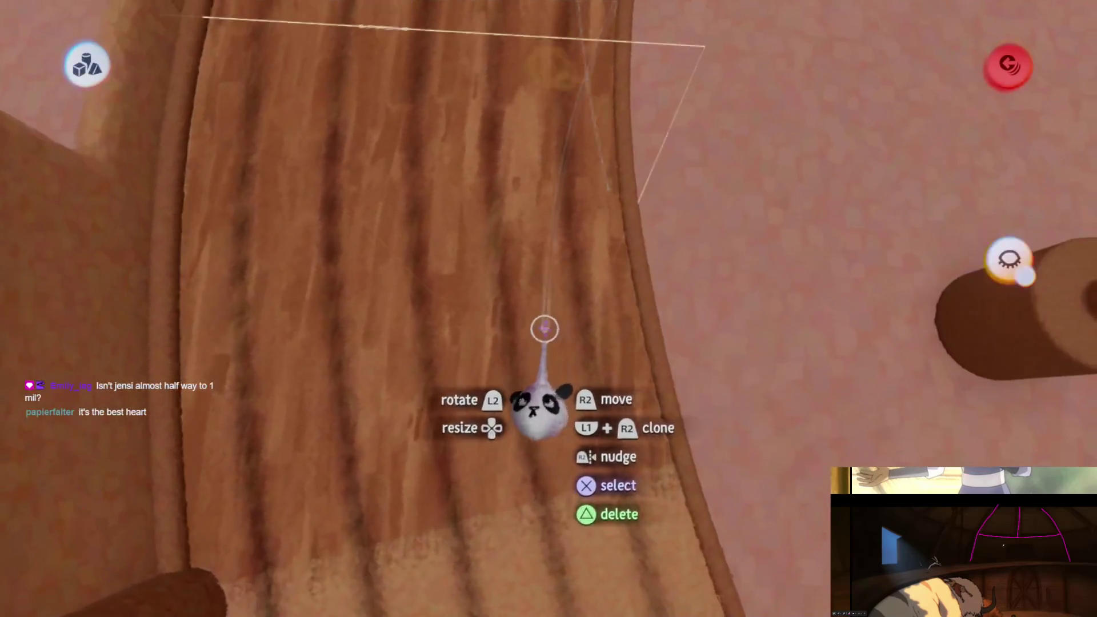
- Open the sculpting tools, pick a brown colour, and switch to the smear brush
left_click(545, 397)
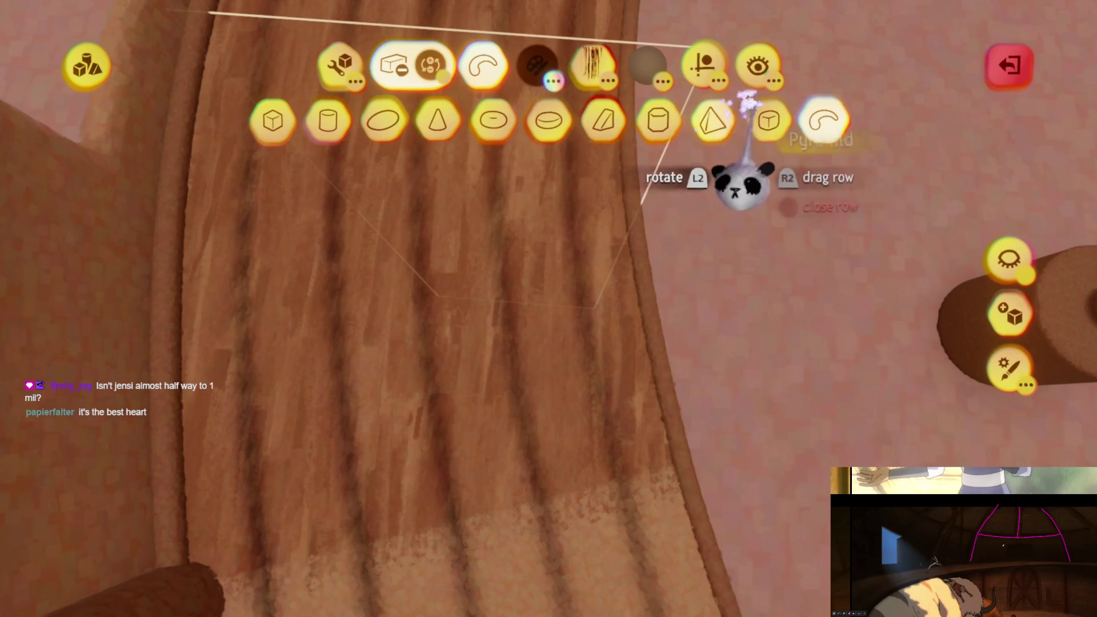
key("c")
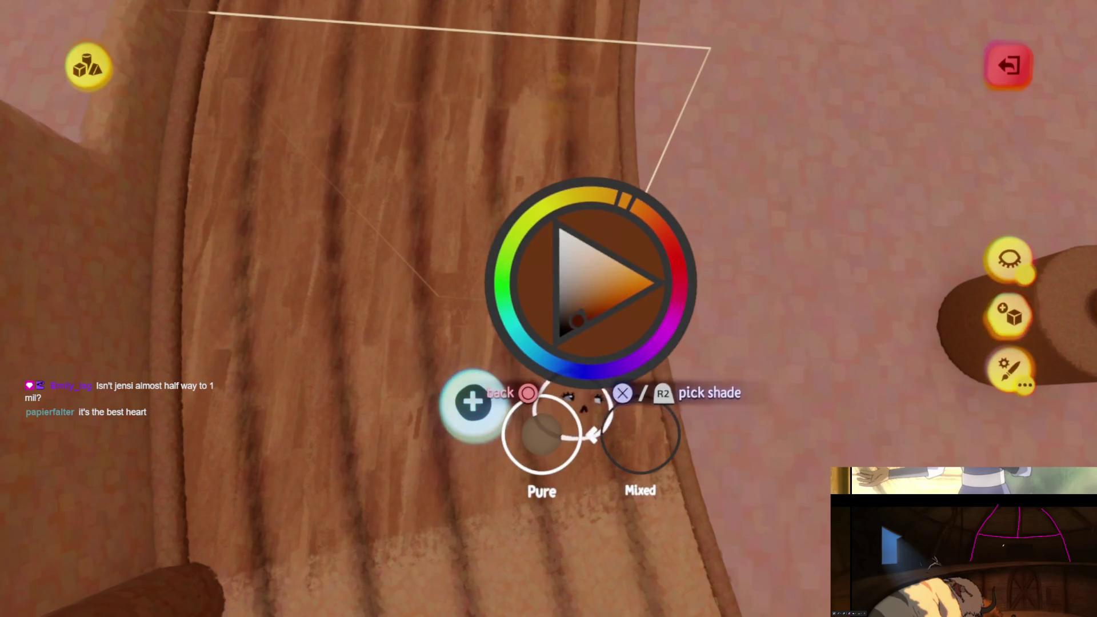
key("Escape")
key("s")
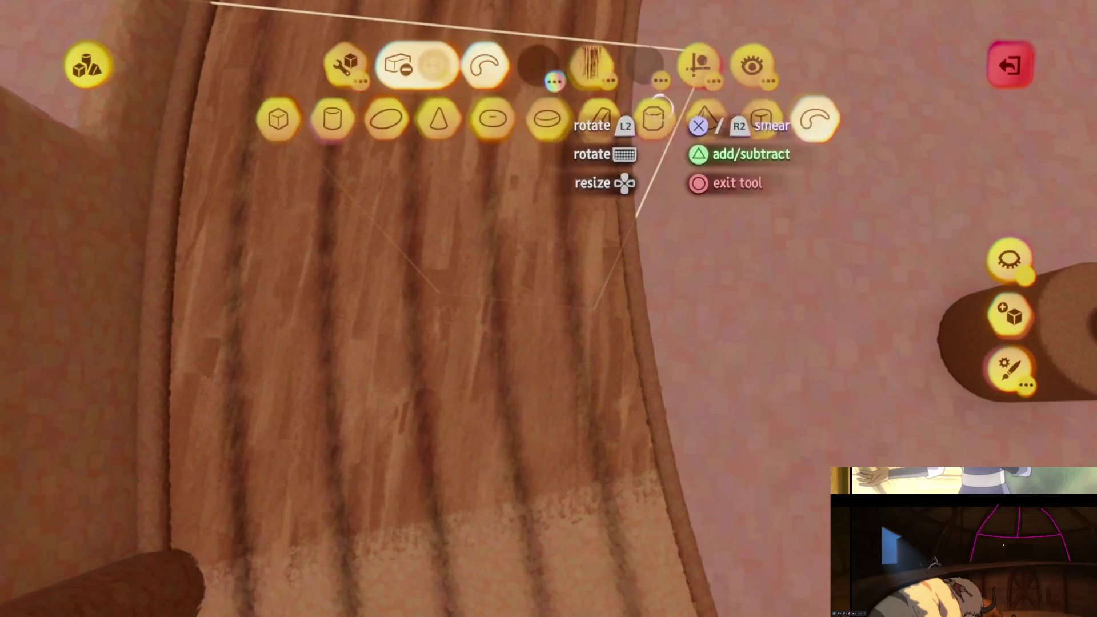
- Smear brown along the wooden arch, from near the floor up its length
mouse_move(580, 436)
left_mouse_down()
mouse_move(560, 314)
mouse_move(580, 274)
mouse_move(580, 337)
mouse_move(592, 226)
left_mouse_up()
mouse_move(512, 182)
left_mouse_down()
mouse_move(549, 262)
mouse_move(549, 415)
left_mouse_up()
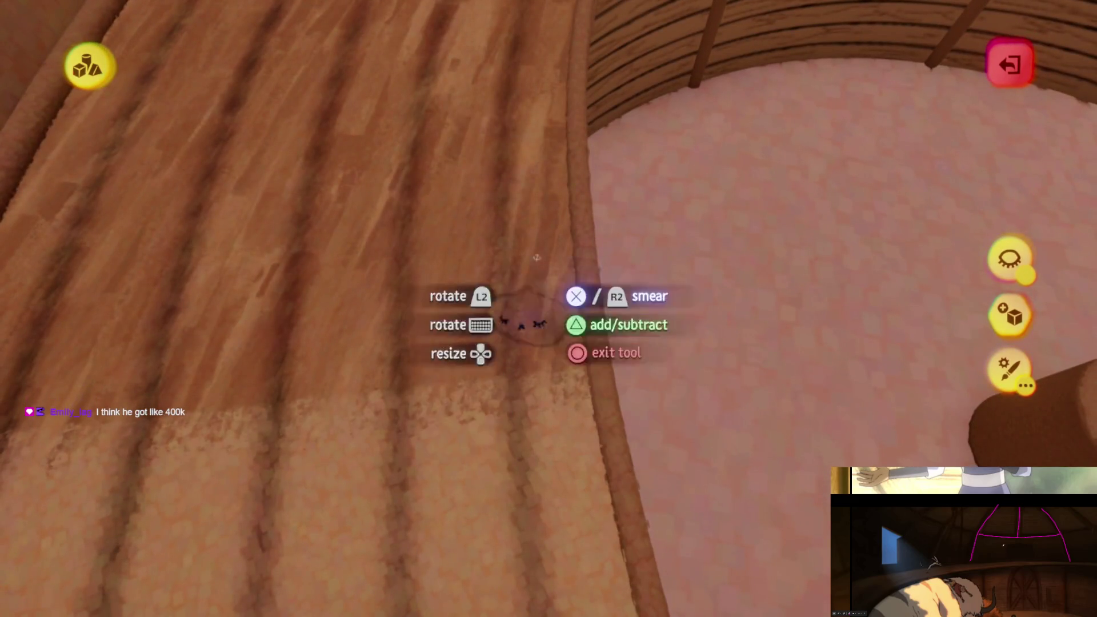
mouse_move(540, 254)
left_mouse_down()
mouse_move(551, 435)
mouse_move(567, 174)
mouse_move(543, 360)
mouse_move(561, 374)
left_mouse_up()
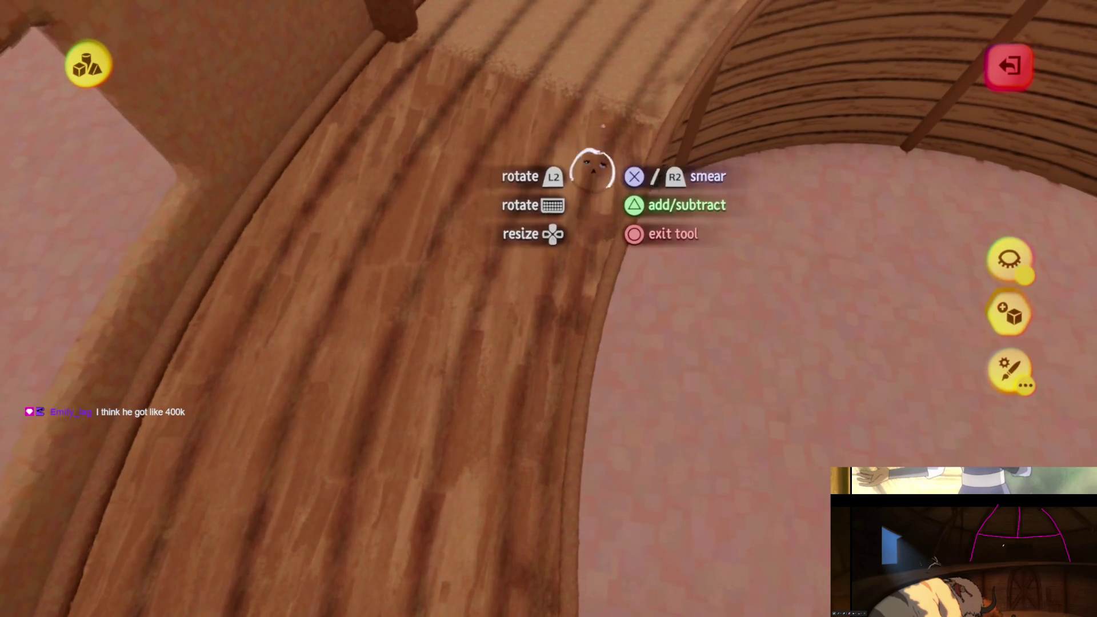
mouse_move(460, 511)
left_mouse_down()
mouse_move(551, 283)
mouse_move(522, 300)
left_mouse_up()
left_click_drag(549, 171, 549, 243)
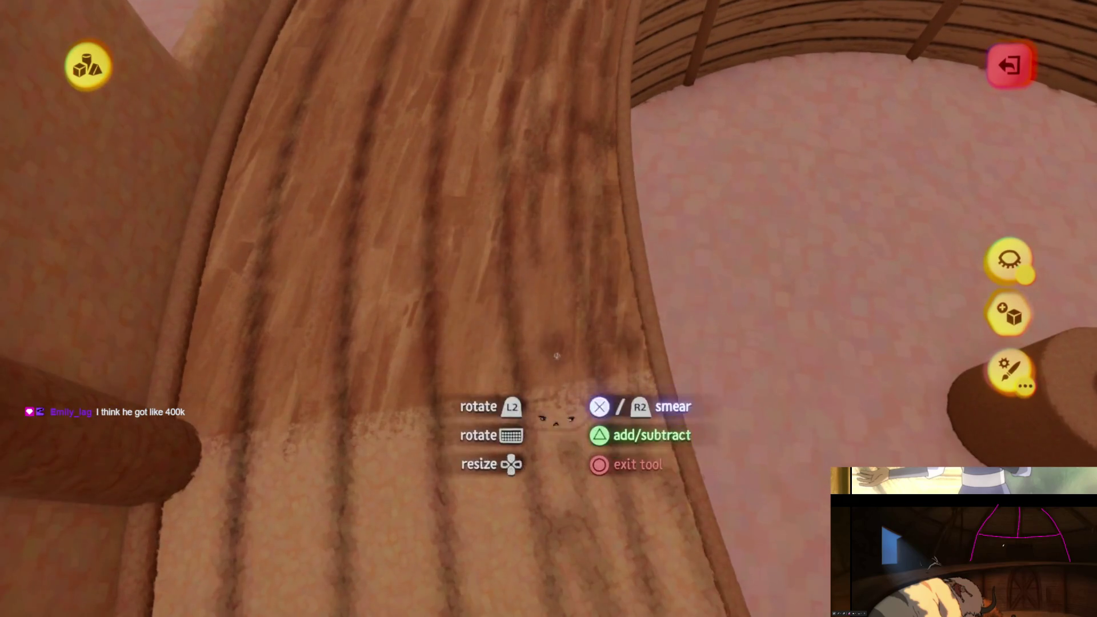
- Smear brown up and down the wooden beam toward the top of the arch
mouse_move(550, 317)
left_mouse_down()
mouse_move(565, 444)
mouse_move(522, 266)
left_mouse_up()
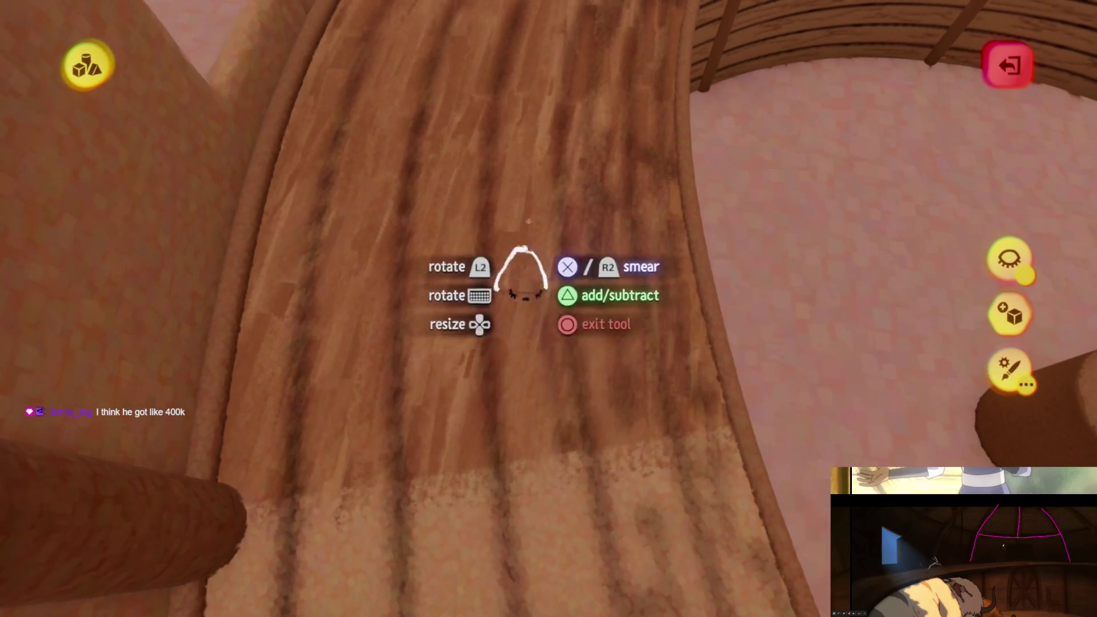
left_click_drag(521, 448, 527, 400)
mouse_move(511, 342)
left_mouse_down()
mouse_move(509, 543)
mouse_move(509, 237)
mouse_move(512, 428)
left_mouse_up()
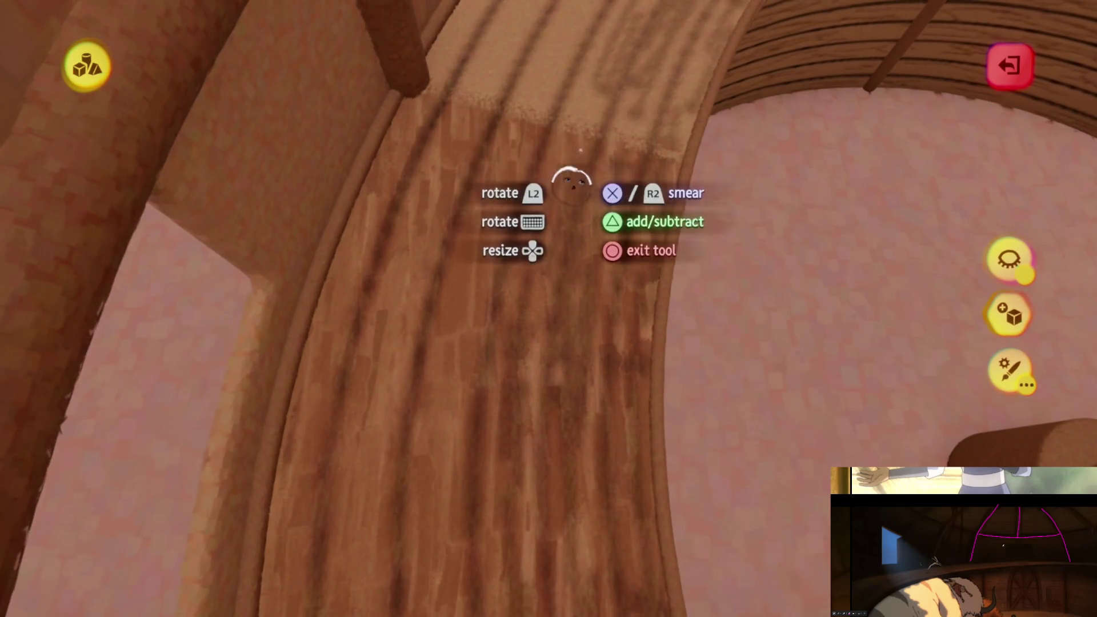
left_click_drag(557, 225, 549, 136)
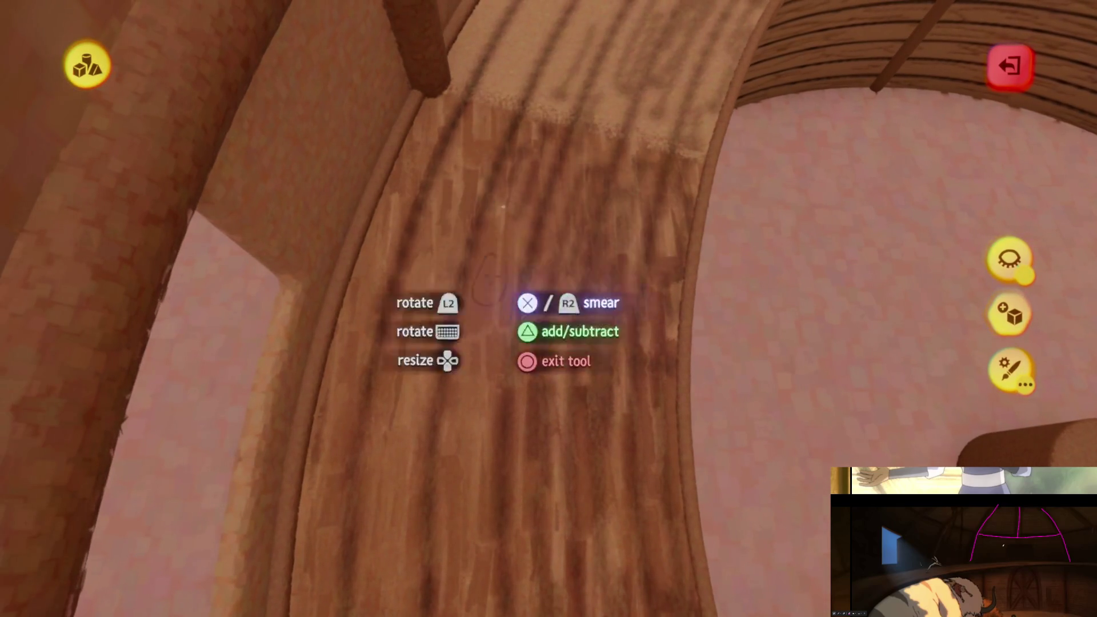
mouse_move(483, 440)
left_mouse_down()
mouse_move(531, 271)
mouse_move(523, 163)
left_mouse_up()
mouse_move(523, 251)
left_mouse_down()
mouse_move(558, 228)
mouse_move(534, 385)
left_mouse_up()
mouse_move(510, 460)
left_mouse_down()
mouse_move(480, 443)
mouse_move(464, 313)
left_mouse_up()
left_click_drag(435, 577, 448, 462)
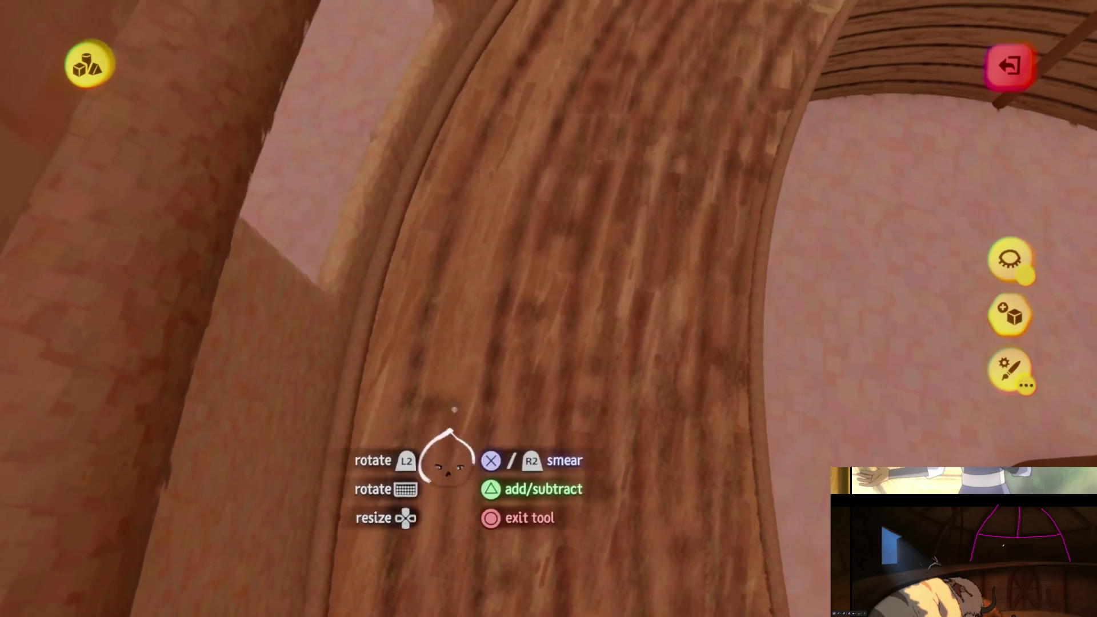
mouse_move(454, 389)
left_mouse_down()
mouse_move(440, 457)
mouse_move(496, 248)
mouse_move(542, 272)
mouse_move(525, 315)
mouse_move(568, 341)
left_mouse_up()
- Finish smearing the arched beam down toward the panelled wall, then exit sculpting
mouse_move(582, 398)
middle_mouse_down()
mouse_move(558, 392)
mouse_move(433, 294)
middle_mouse_up()
mouse_move(600, 432)
middle_mouse_down()
mouse_move(586, 375)
mouse_move(478, 289)
mouse_move(429, 273)
middle_mouse_up()
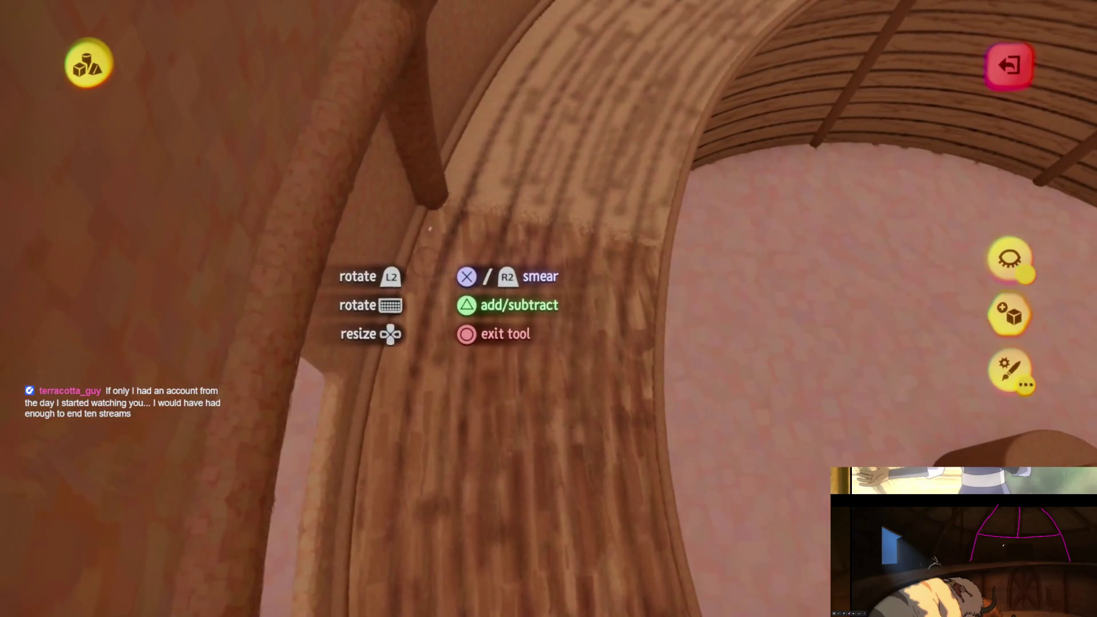
mouse_move(392, 431)
middle_mouse_down()
mouse_move(443, 200)
mouse_move(446, 121)
middle_mouse_up()
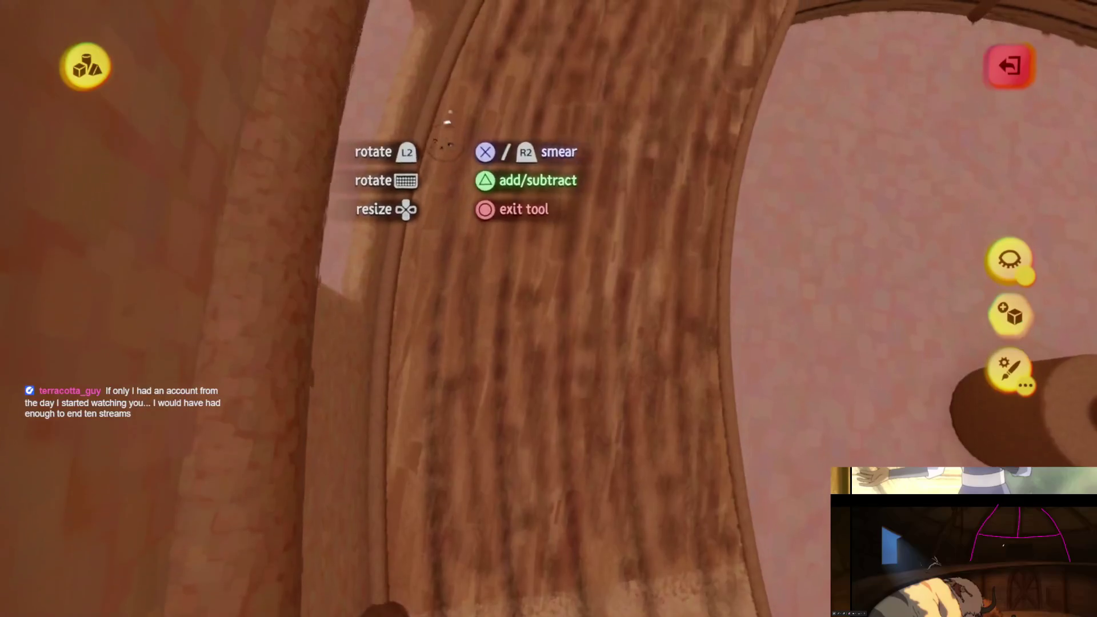
mouse_move(404, 337)
middle_mouse_down()
mouse_move(405, 417)
mouse_move(422, 394)
middle_mouse_up()
mouse_move(469, 345)
middle_mouse_down()
mouse_move(501, 332)
mouse_move(499, 303)
mouse_move(516, 281)
middle_mouse_up()
key("Escape")
- Nudge a grabbed wall panel, briefly reopen the sculpt tools, and exit sculpt mode again
mouse_move(571, 305)
middle_mouse_down()
mouse_move(581, 311)
mouse_move(554, 282)
mouse_move(604, 268)
mouse_move(642, 183)
mouse_move(637, 297)
middle_mouse_up()
left_click_drag(626, 309, 576, 367)
middle_click_drag(576, 367, 582, 360)
mouse_move(492, 317)
middle_mouse_down()
mouse_move(502, 276)
mouse_move(580, 359)
mouse_move(419, 406)
mouse_move(457, 300)
mouse_move(490, 269)
mouse_move(440, 316)
mouse_move(608, 326)
middle_mouse_up()
mouse_move(556, 169)
middle_mouse_down()
mouse_move(548, 404)
mouse_move(566, 379)
mouse_move(558, 313)
mouse_move(562, 340)
middle_mouse_up()
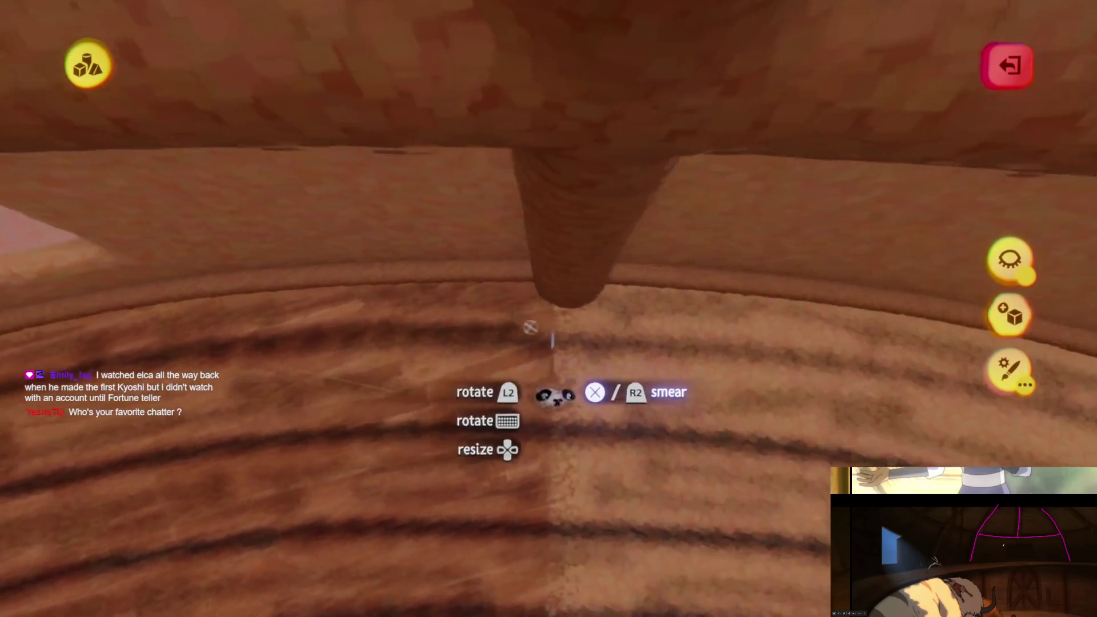
key("Escape")
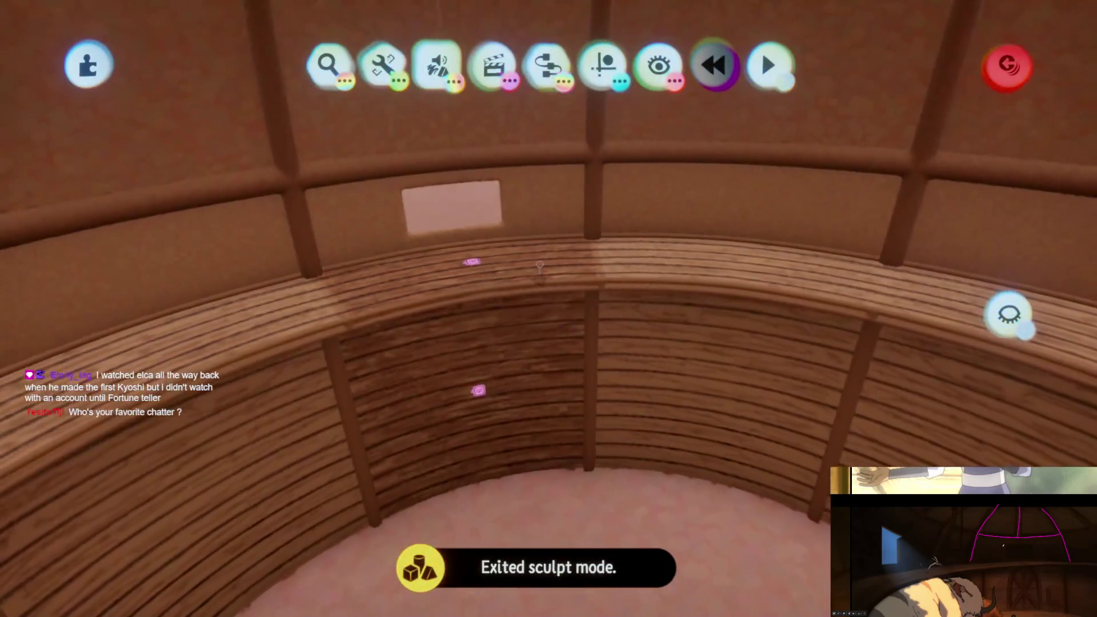
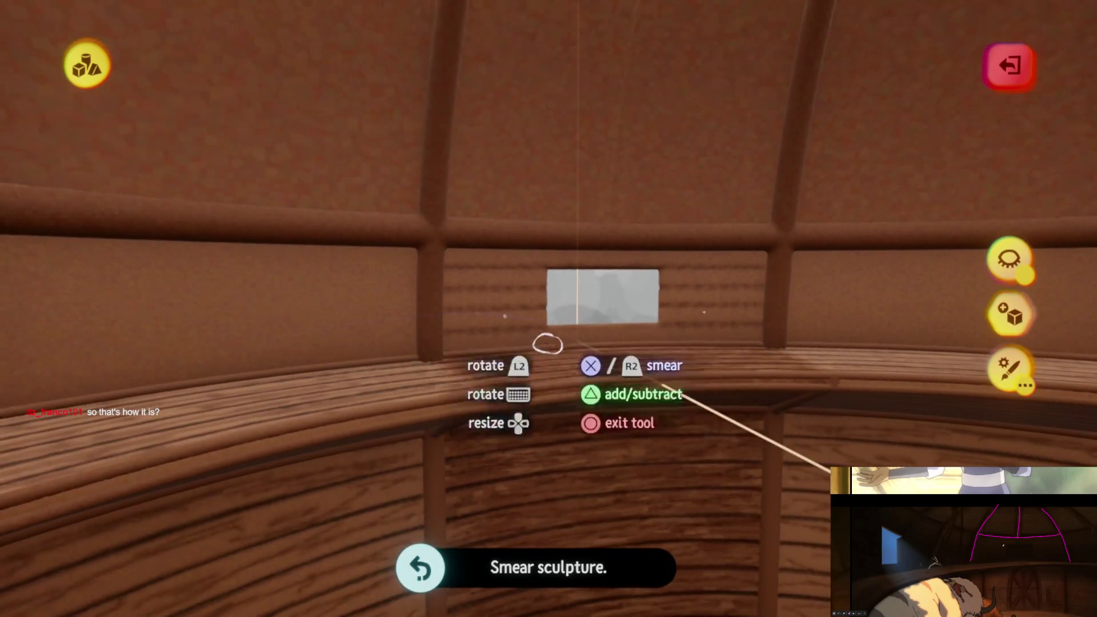
- Finish smearing along the curved inner wall past the post, then exit sculpt mode
mouse_move(547, 344)
middle_mouse_down()
mouse_move(588, 340)
mouse_move(497, 348)
middle_mouse_up()
mouse_move(496, 291)
middle_mouse_down()
mouse_move(453, 303)
mouse_move(421, 297)
mouse_move(485, 294)
mouse_move(571, 328)
mouse_move(573, 311)
mouse_move(408, 342)
mouse_move(355, 325)
mouse_move(394, 318)
mouse_move(553, 395)
mouse_move(543, 371)
mouse_move(645, 349)
mouse_move(612, 321)
middle_mouse_up()
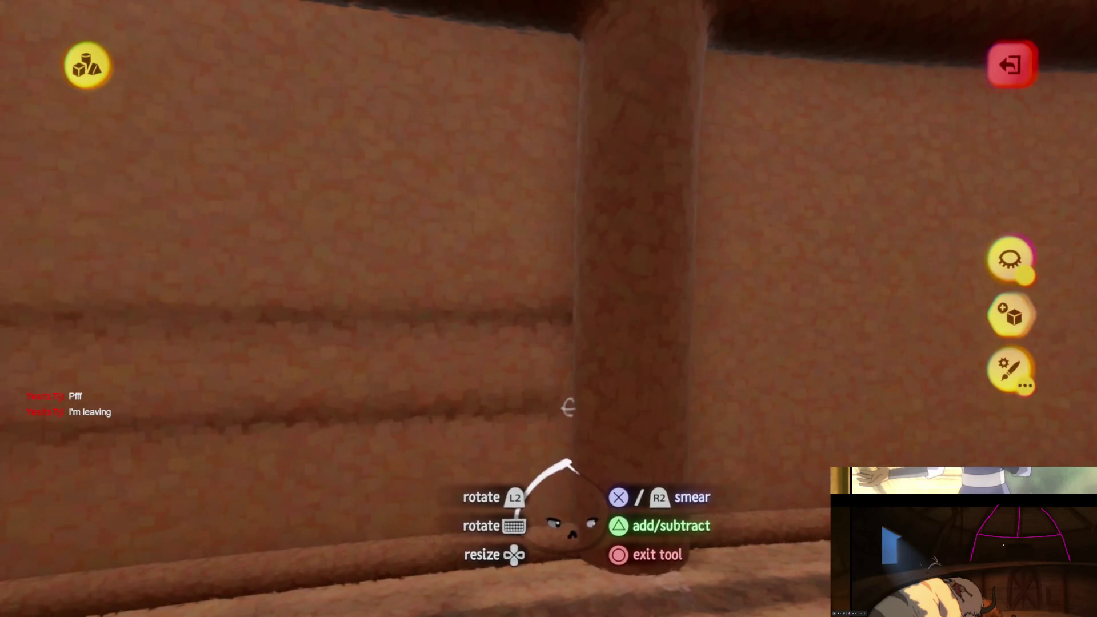
mouse_move(560, 427)
middle_mouse_down()
mouse_move(565, 314)
mouse_move(597, 215)
middle_mouse_up()
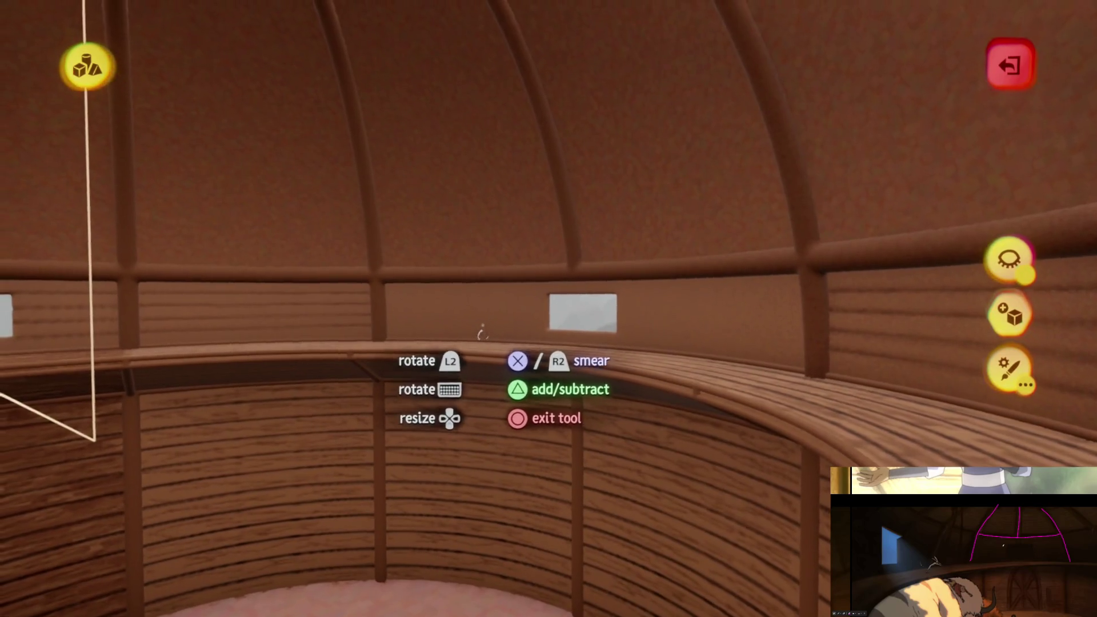
key("Escape")
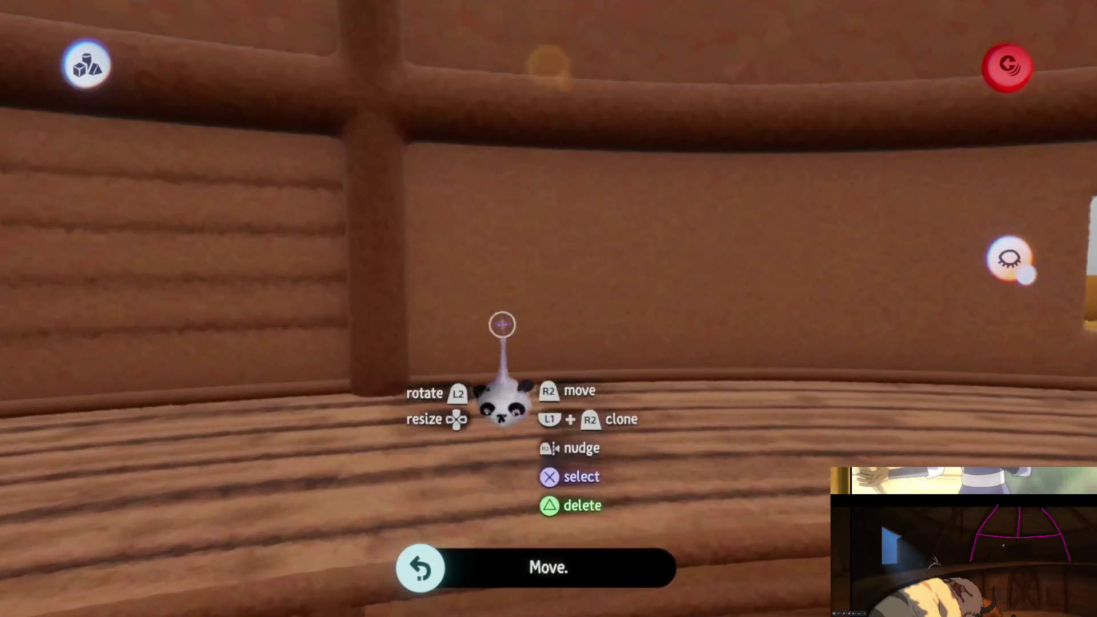
- Smear the wall sculpture beside the window opening and exit sculpt mode
left_click(503, 324)
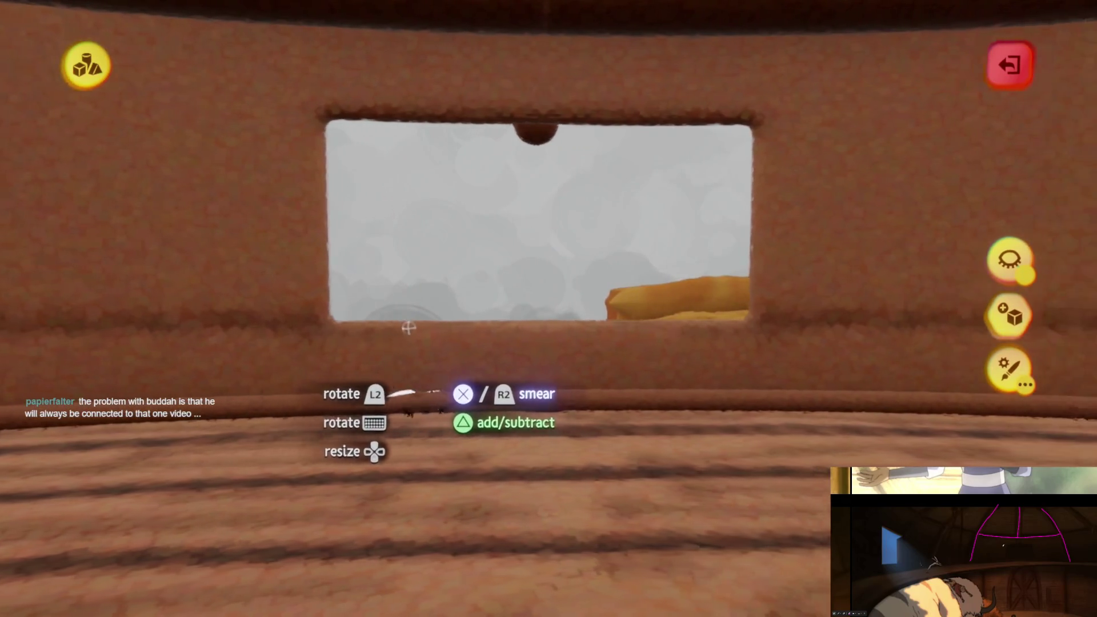
left_click(436, 329)
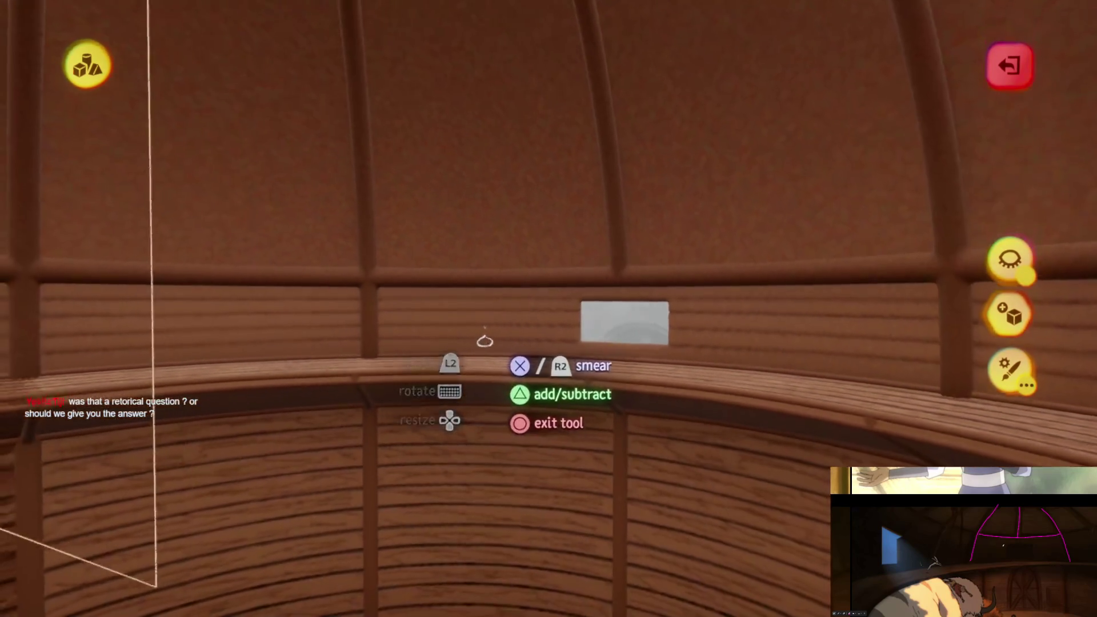
key("Escape")
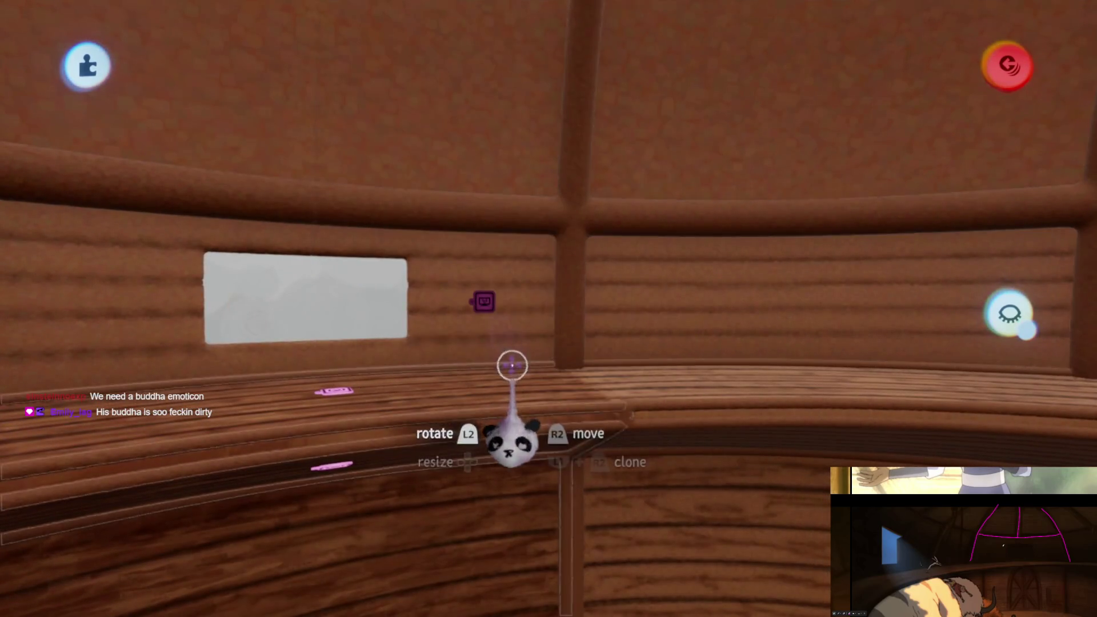
- Move the Number Displayer gadget to the left of the window panel and close its settings
mouse_move(527, 326)
left_mouse_down()
mouse_move(446, 332)
mouse_move(440, 321)
left_mouse_up()
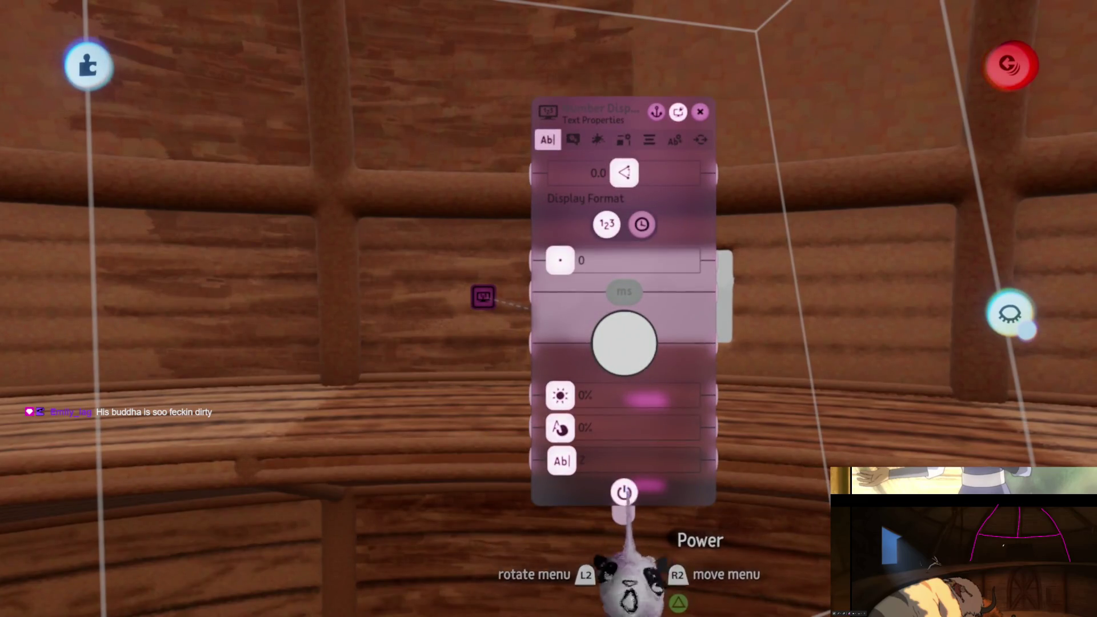
key("Escape")
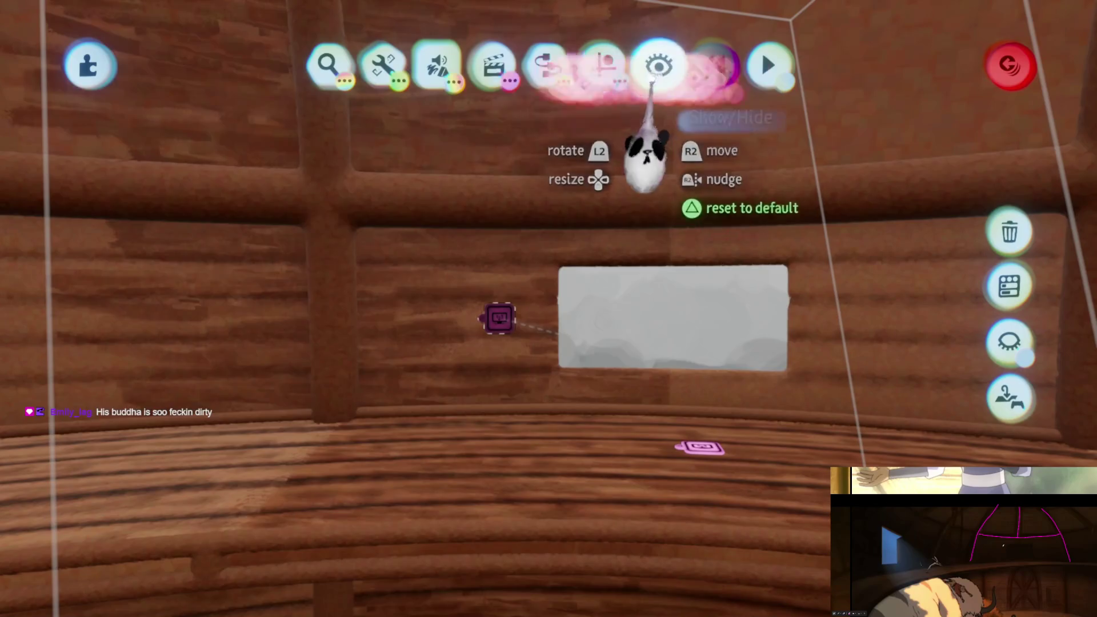
left_click(656, 66)
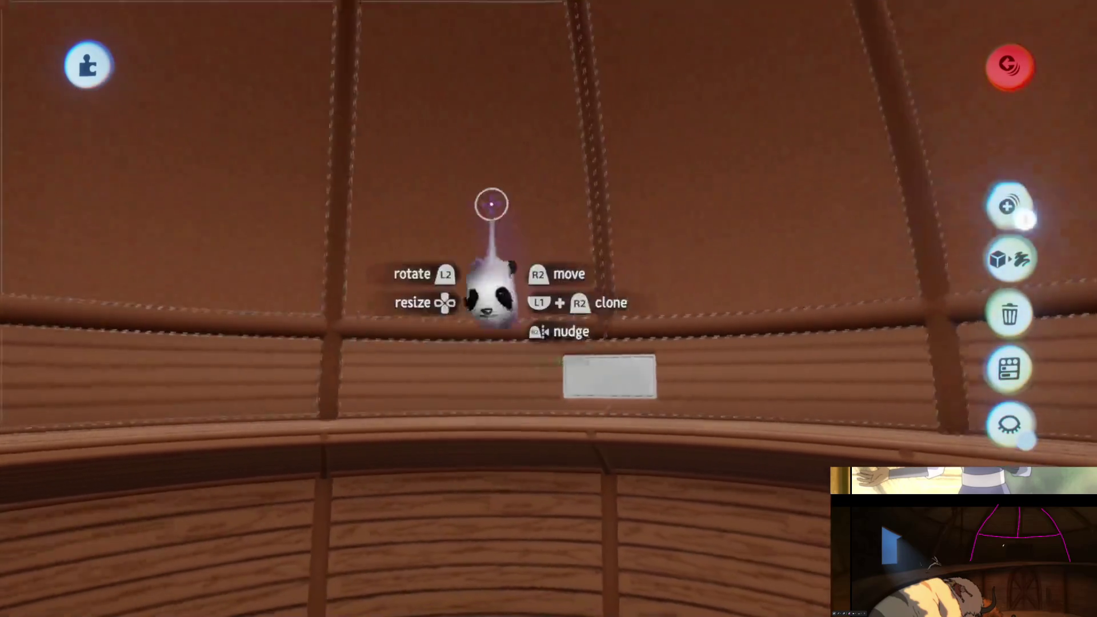
- Select the wall pieces and move them lower and to the left on the wall
left_click(491, 208)
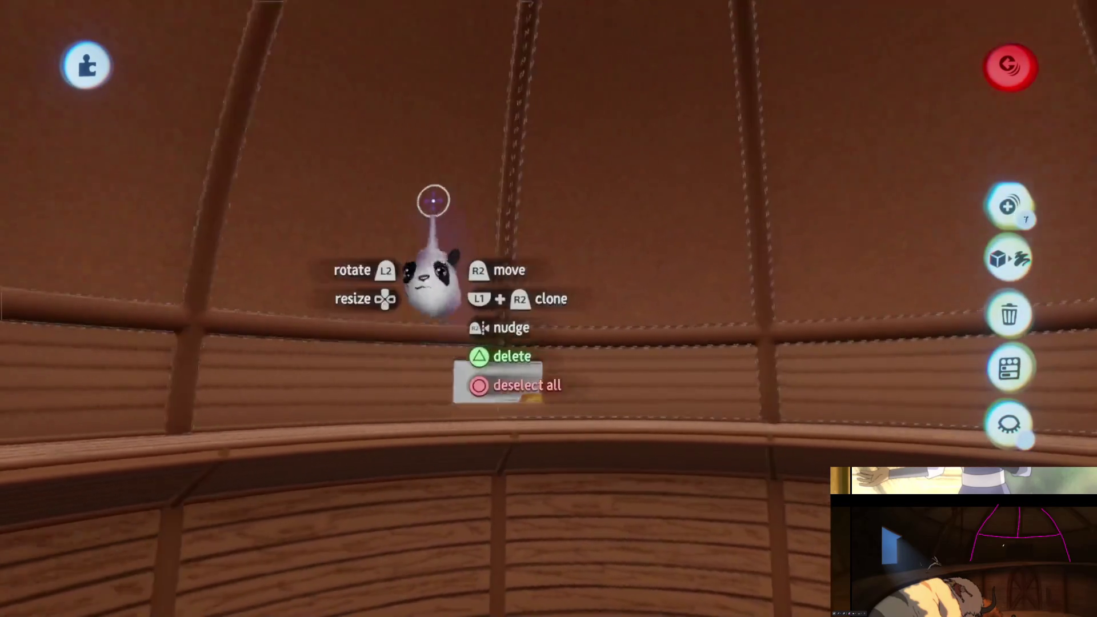
mouse_move(433, 200)
left_mouse_down()
mouse_move(429, 213)
mouse_move(517, 323)
left_mouse_up()
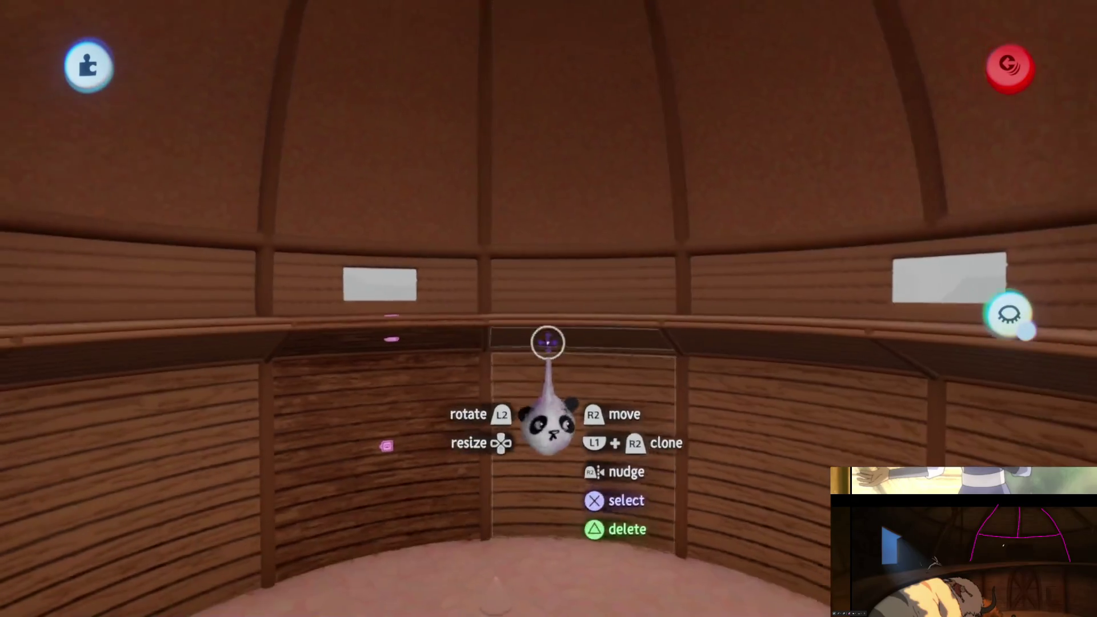
mouse_move(547, 340)
left_mouse_down()
mouse_move(544, 135)
mouse_move(527, 314)
left_mouse_up()
mouse_move(472, 415)
left_mouse_down()
mouse_move(372, 534)
mouse_move(546, 276)
mouse_move(573, 299)
mouse_move(549, 283)
left_mouse_up()
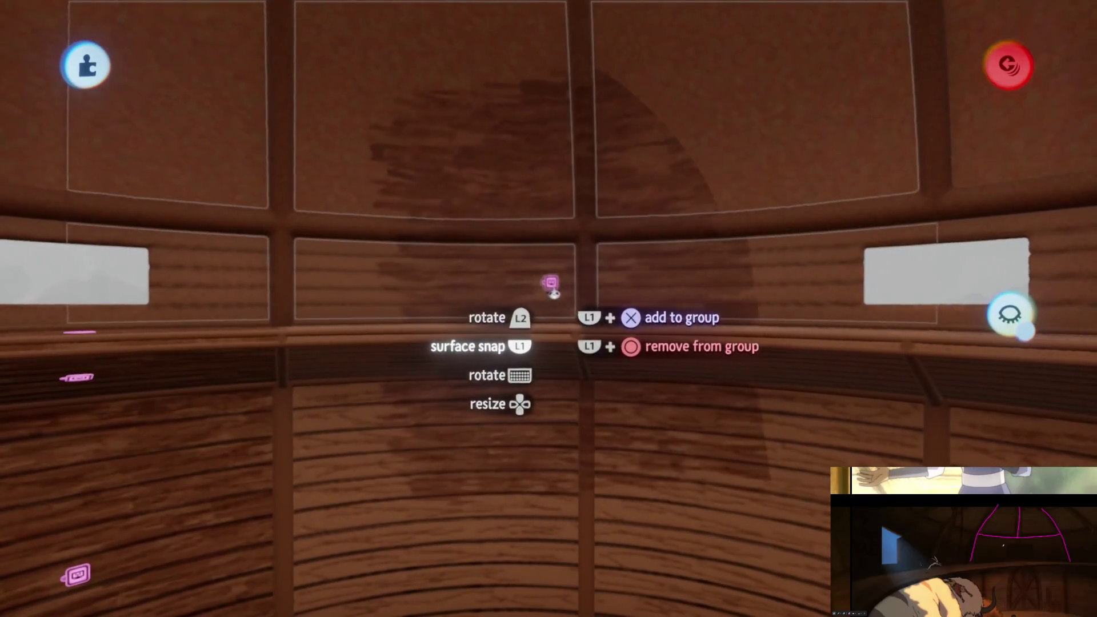
- Rotate the window piece, enlarge it, squash its height, then exit the sculpt tool
left_click(560, 343)
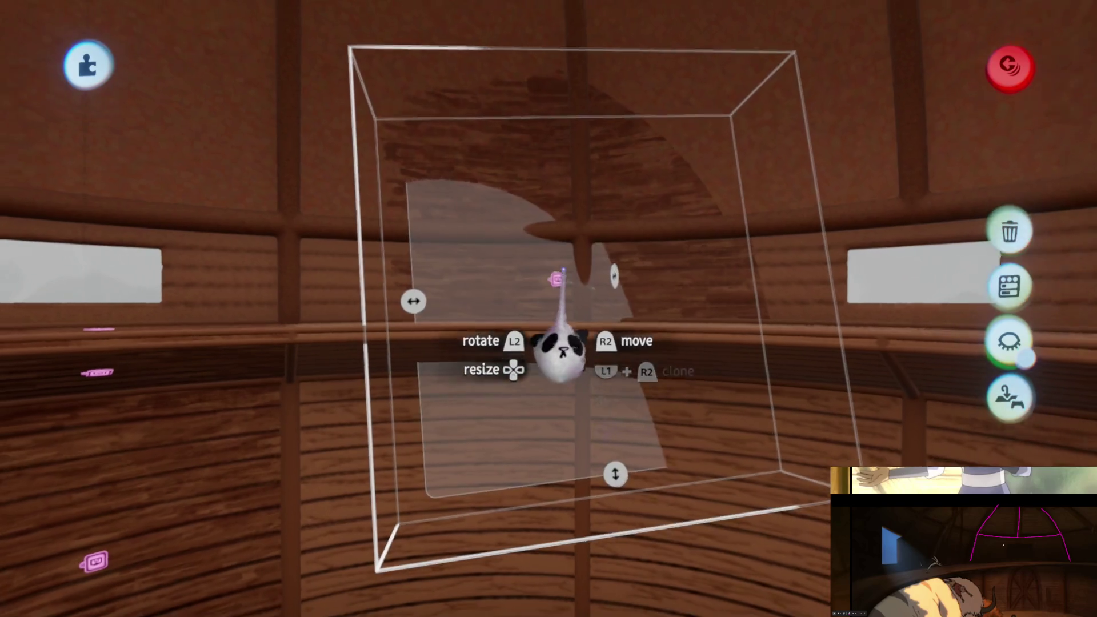
mouse_move(558, 298)
left_mouse_down()
mouse_move(568, 313)
mouse_move(634, 289)
left_mouse_up()
mouse_move(794, 301)
left_mouse_down()
mouse_move(580, 350)
mouse_move(580, 286)
mouse_move(517, 327)
mouse_move(436, 316)
mouse_move(521, 318)
mouse_move(565, 342)
mouse_move(588, 281)
mouse_move(597, 299)
mouse_move(592, 265)
left_mouse_up()
left_click_drag(488, 278, 489, 275)
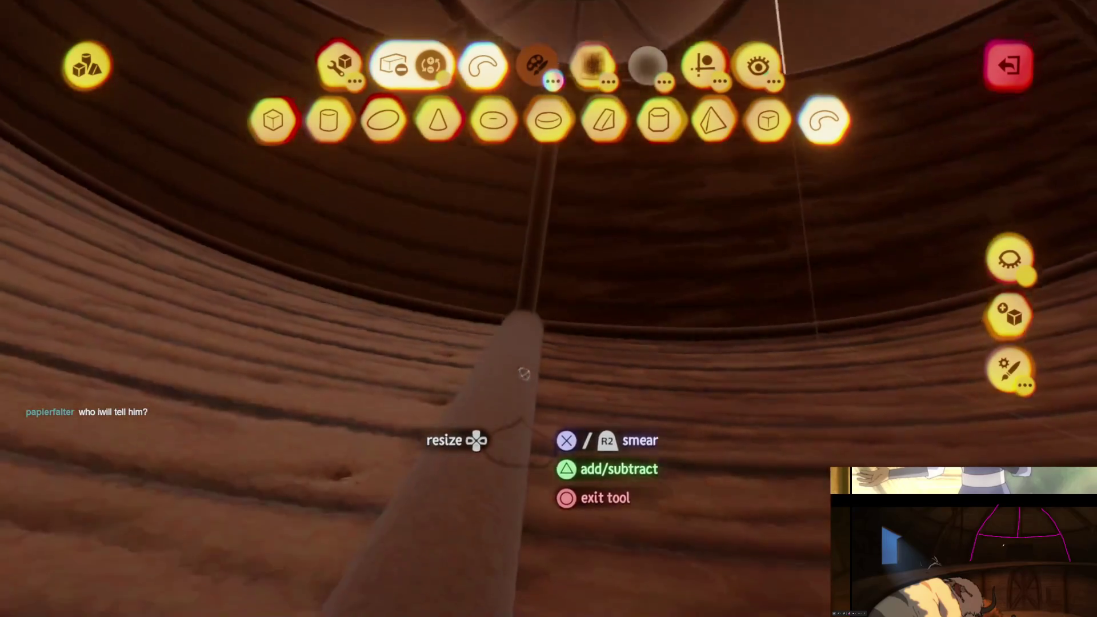
key("Escape")
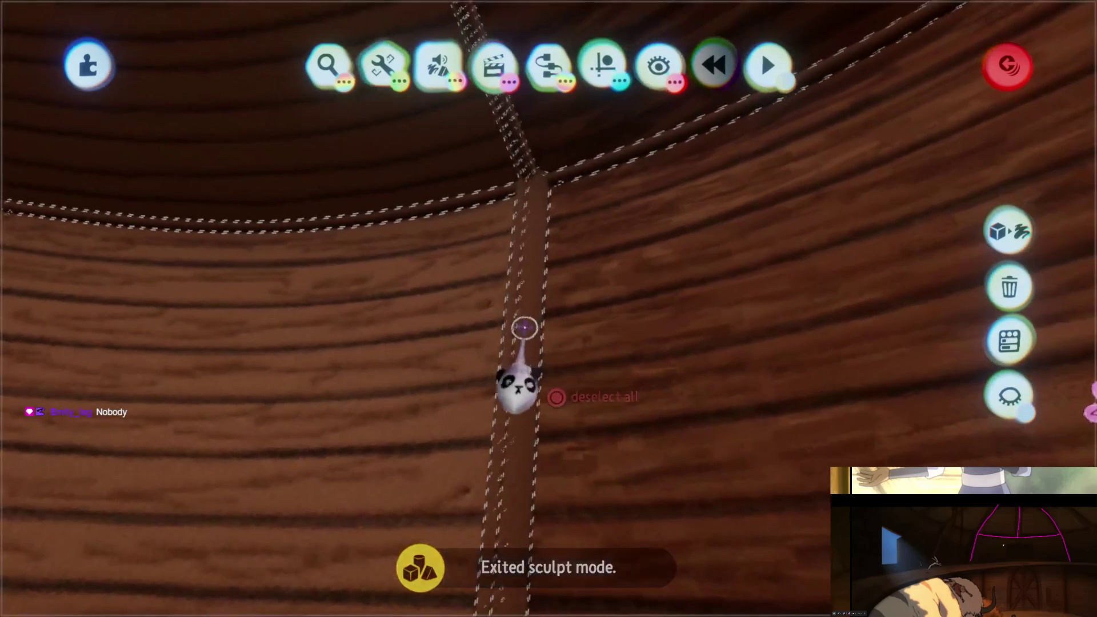
- Set the roof beam's Waxyness/Metalness to -4%, open the colour picker, and smear the wall
left_click(589, 497)
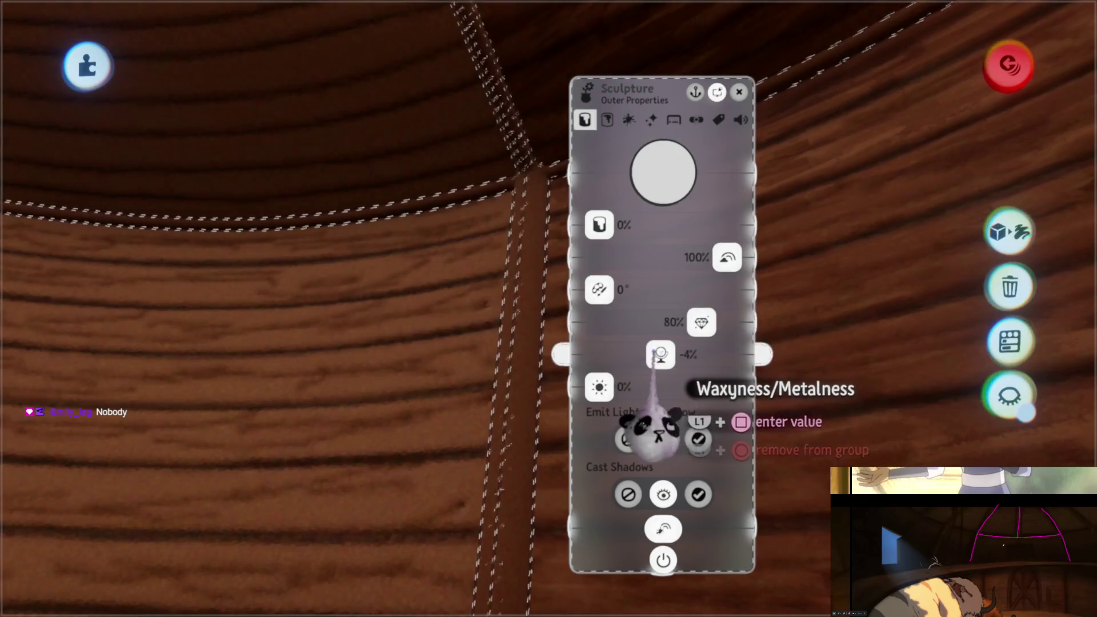
key("Escape")
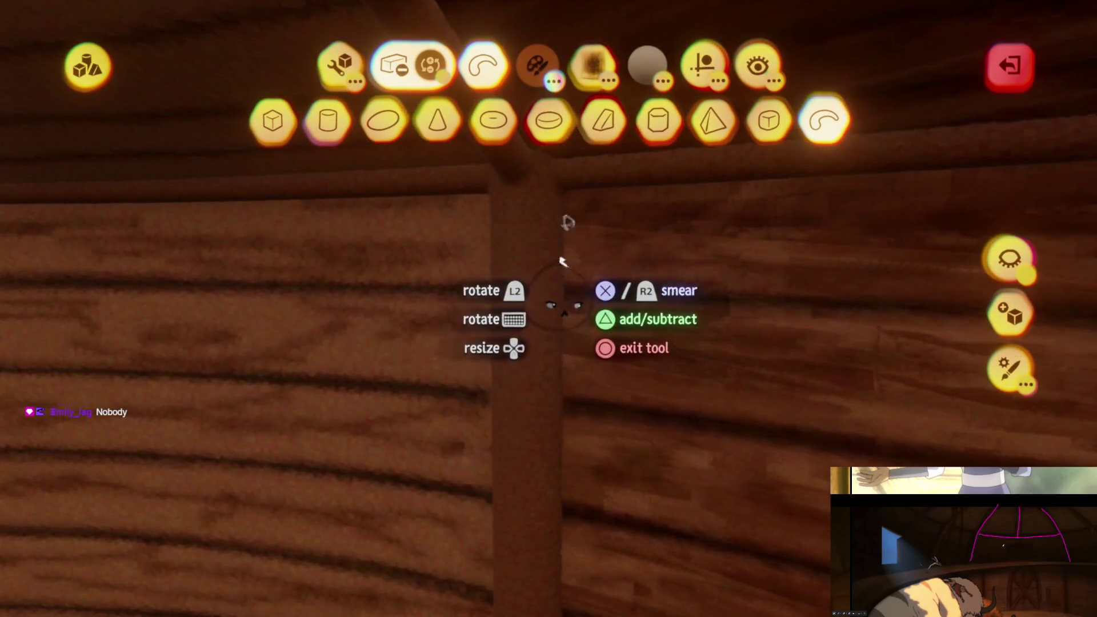
key("c")
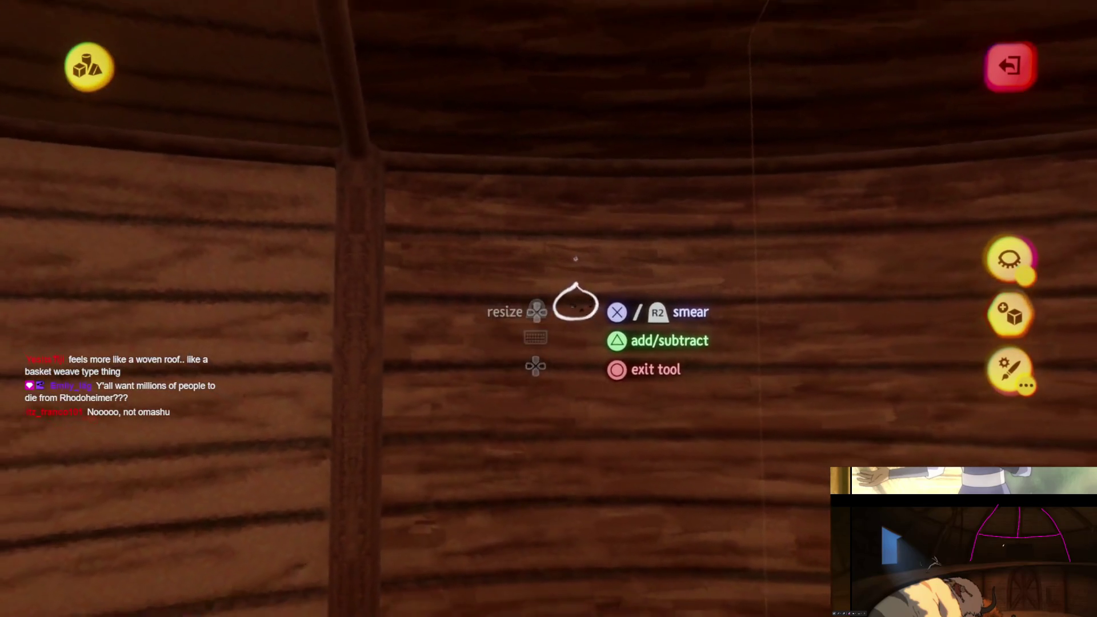
left_click_drag(576, 311, 576, 357)
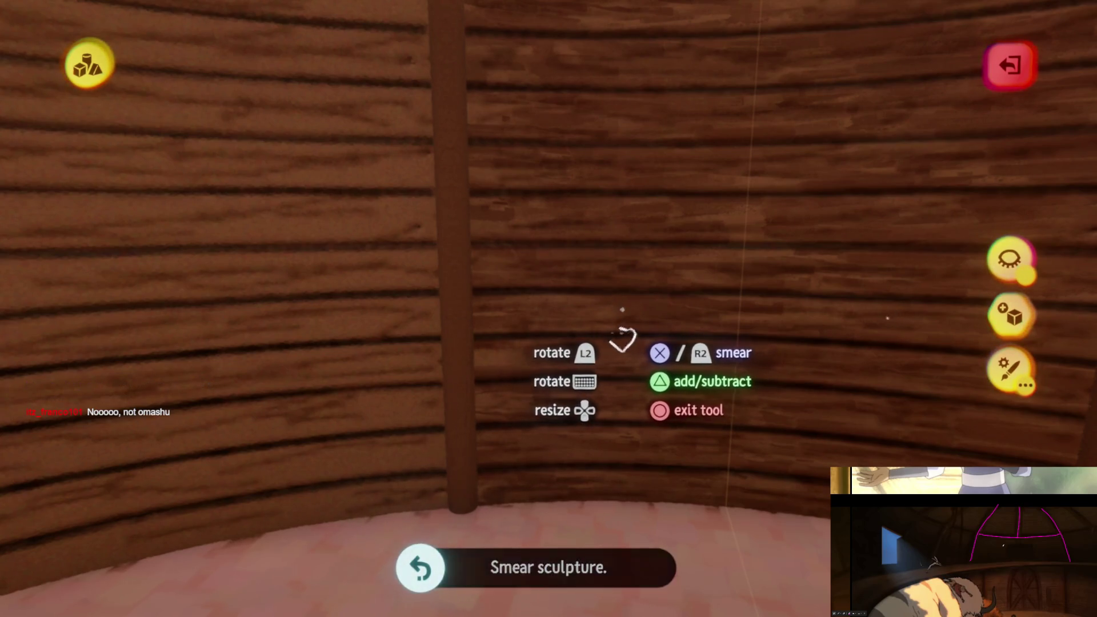
- Pick the smear tool from the sculpting tools and select the wall sculpture
key("Tab")
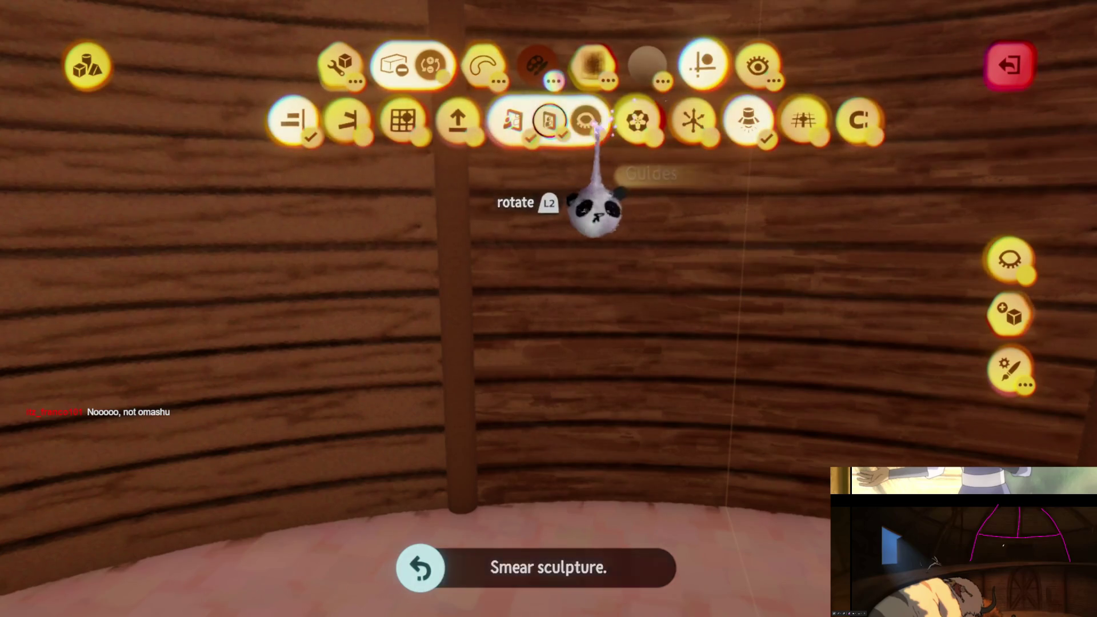
left_click(525, 123)
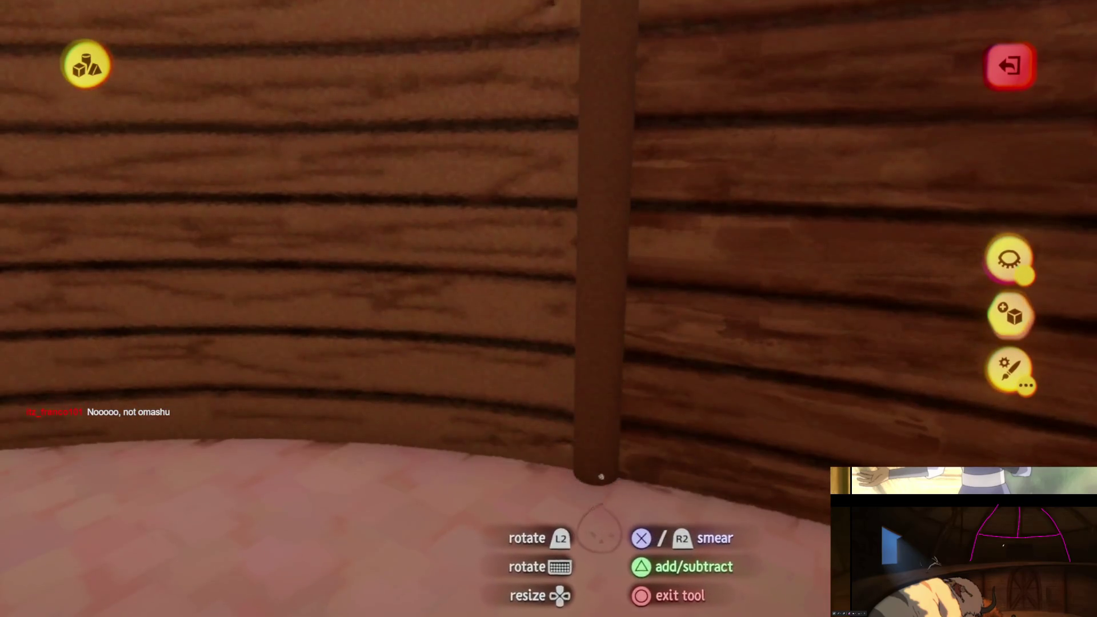
scroll(594, 485, "down", 5)
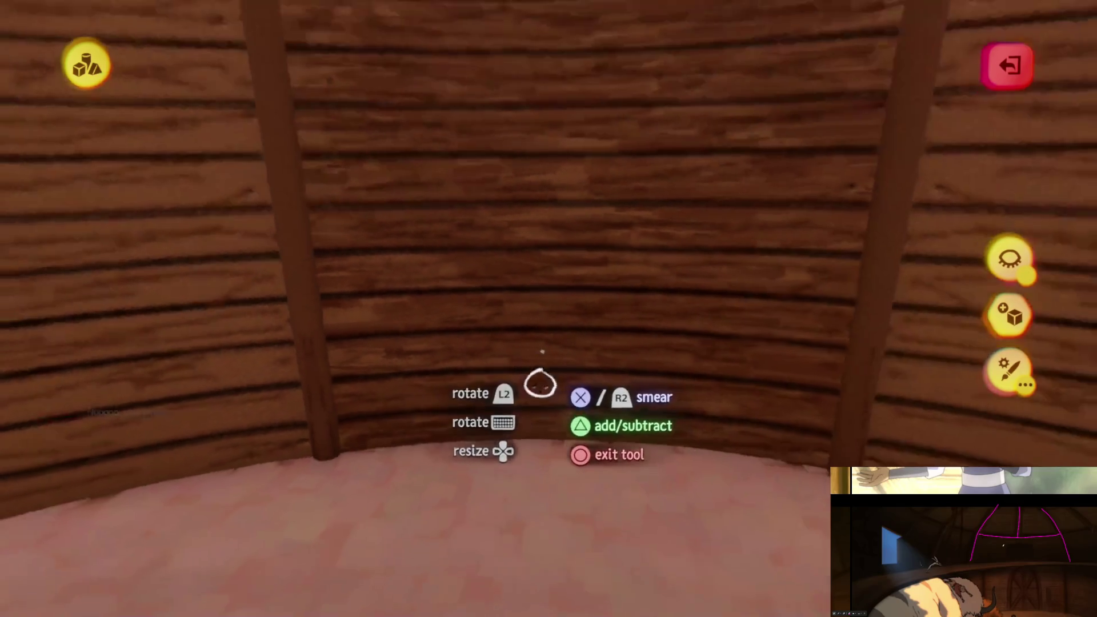
left_click(591, 382)
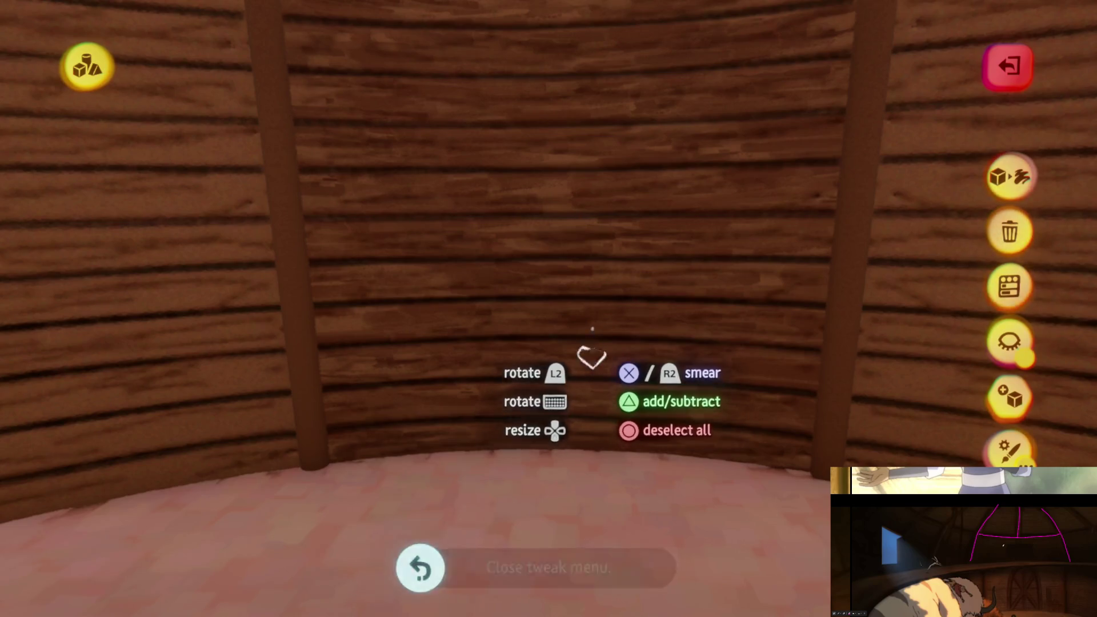
- Smear the wall beside the post up near the ceiling beam, then pull back to view the room
mouse_move(588, 357)
middle_mouse_down()
mouse_move(539, 428)
mouse_move(483, 463)
middle_mouse_up()
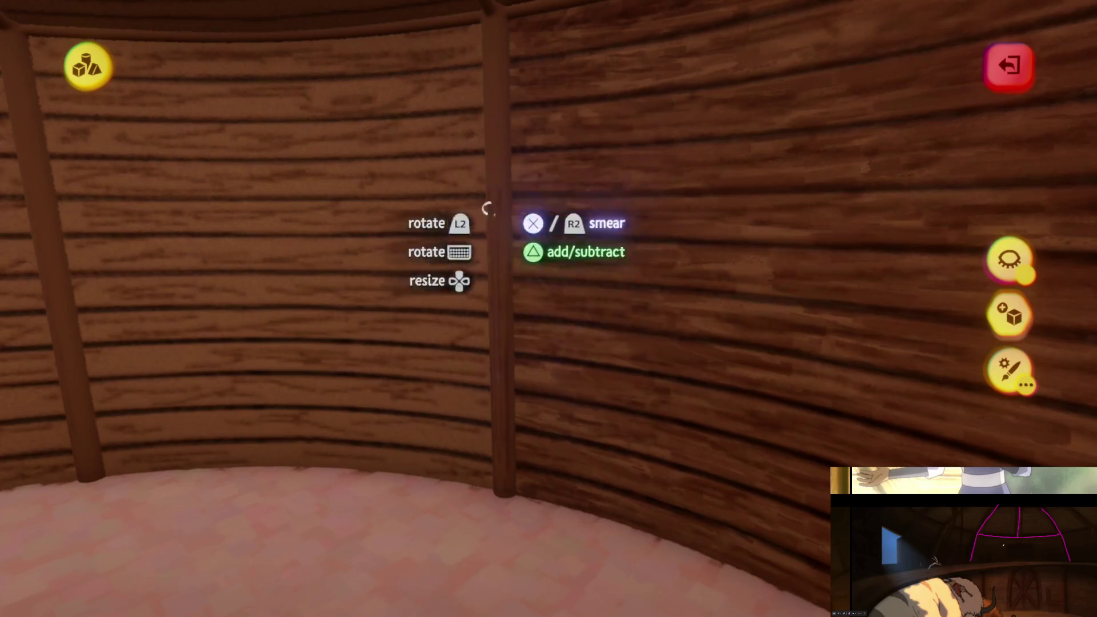
middle_click_drag(500, 296, 506, 311)
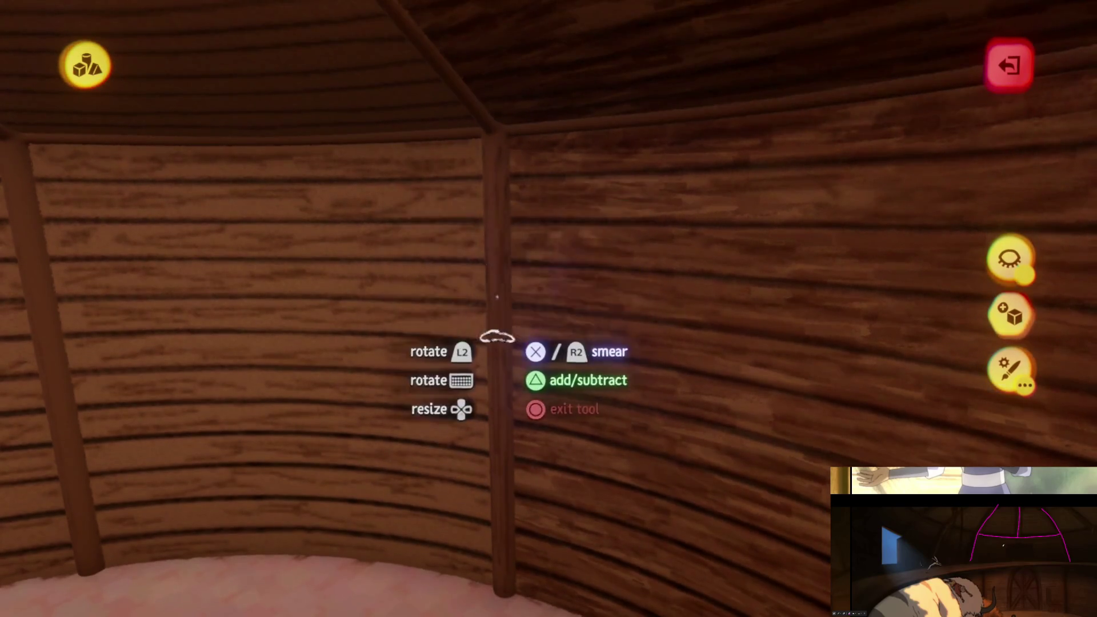
middle_click_drag(509, 380, 509, 317)
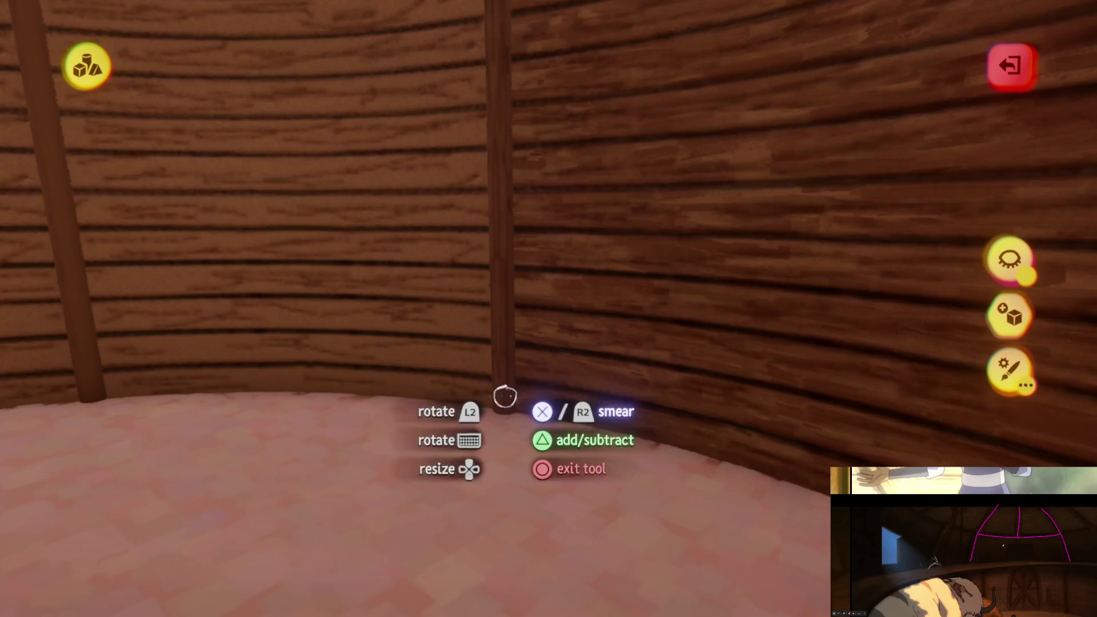
mouse_move(497, 73)
middle_mouse_down()
mouse_move(522, 314)
mouse_move(485, 221)
mouse_move(497, 166)
mouse_move(463, 174)
mouse_move(519, 147)
mouse_move(448, 149)
mouse_move(444, 129)
mouse_move(509, 186)
mouse_move(478, 209)
mouse_move(545, 223)
mouse_move(534, 220)
mouse_move(577, 191)
mouse_move(569, 164)
middle_mouse_up()
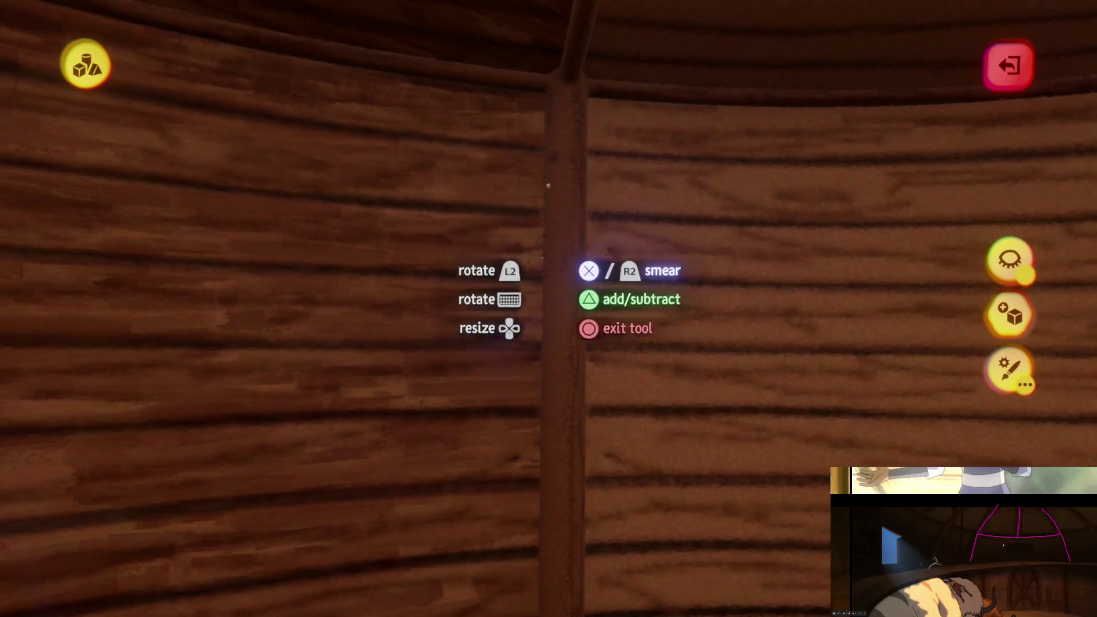
middle_click_drag(550, 213, 541, 153)
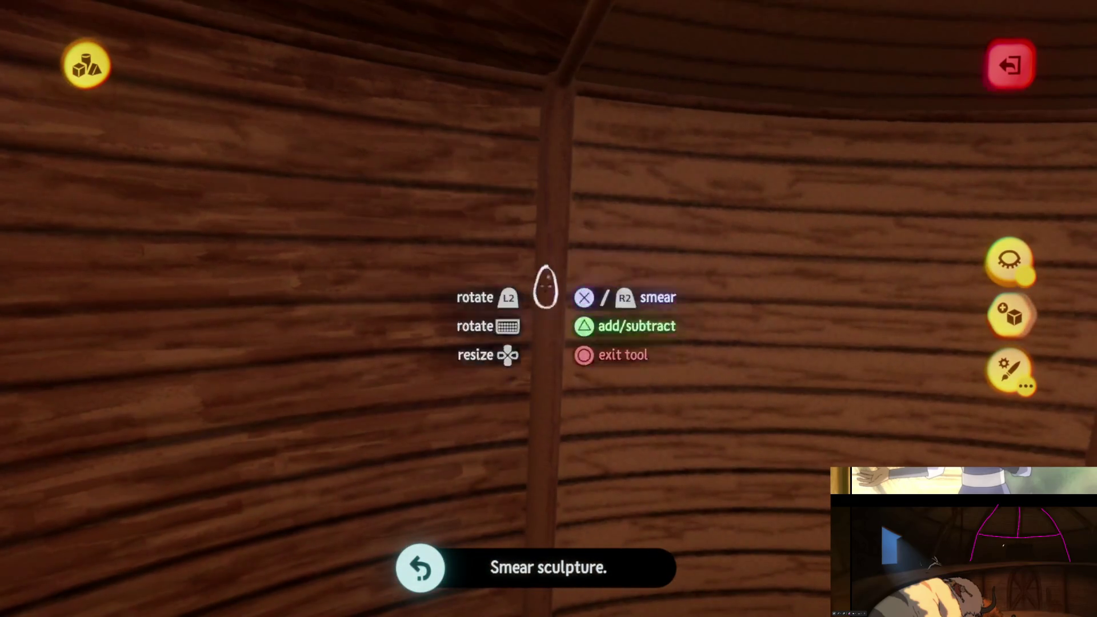
mouse_move(537, 264)
middle_mouse_down()
mouse_move(536, 433)
mouse_move(541, 228)
middle_mouse_up()
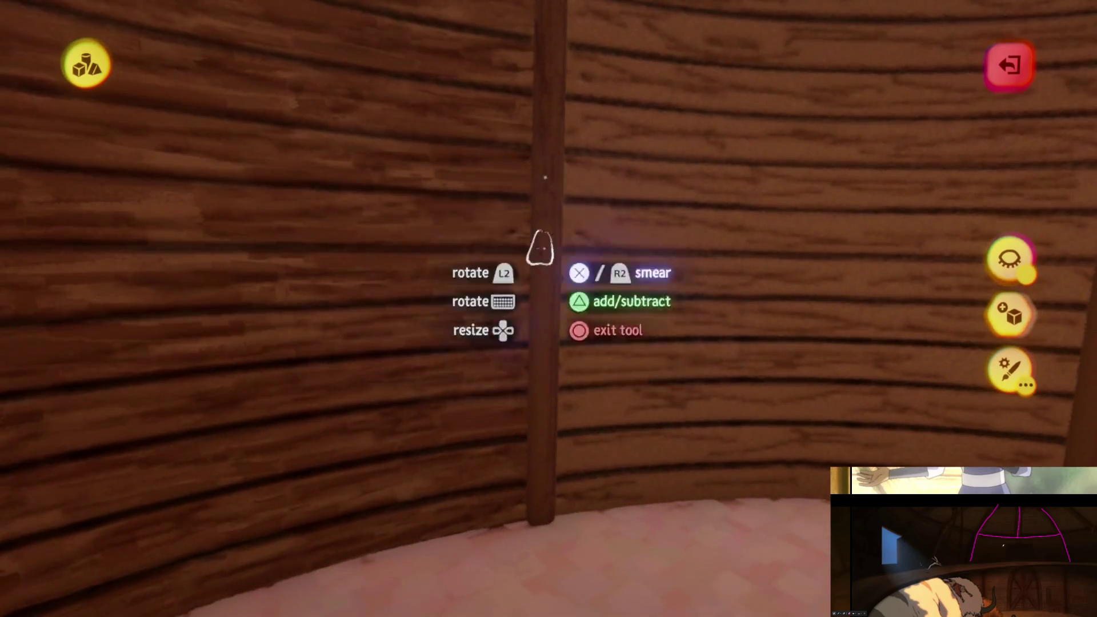
mouse_move(538, 534)
middle_mouse_down()
mouse_move(558, 473)
mouse_move(549, 360)
mouse_move(539, 360)
mouse_move(558, 425)
middle_mouse_up()
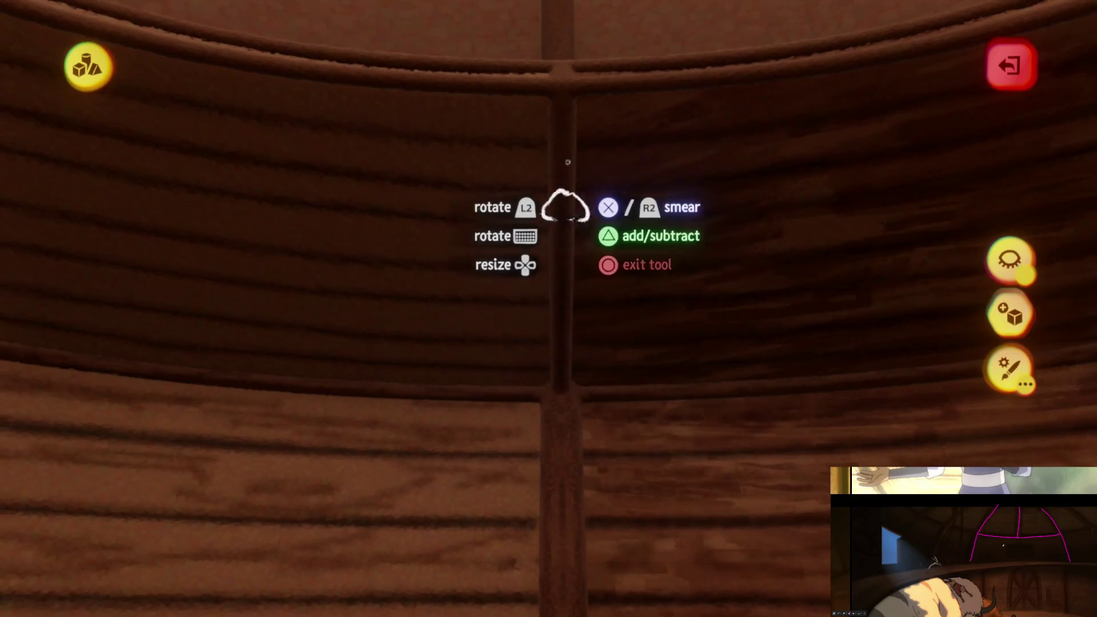
mouse_move(556, 249)
middle_mouse_down()
mouse_move(568, 375)
mouse_move(593, 216)
middle_mouse_up()
mouse_move(572, 318)
middle_mouse_down()
mouse_move(561, 400)
mouse_move(592, 407)
middle_mouse_up()
mouse_move(473, 251)
middle_mouse_down()
mouse_move(556, 333)
mouse_move(580, 502)
mouse_move(609, 455)
mouse_move(489, 428)
mouse_move(581, 436)
mouse_move(543, 431)
mouse_move(388, 509)
middle_mouse_up()
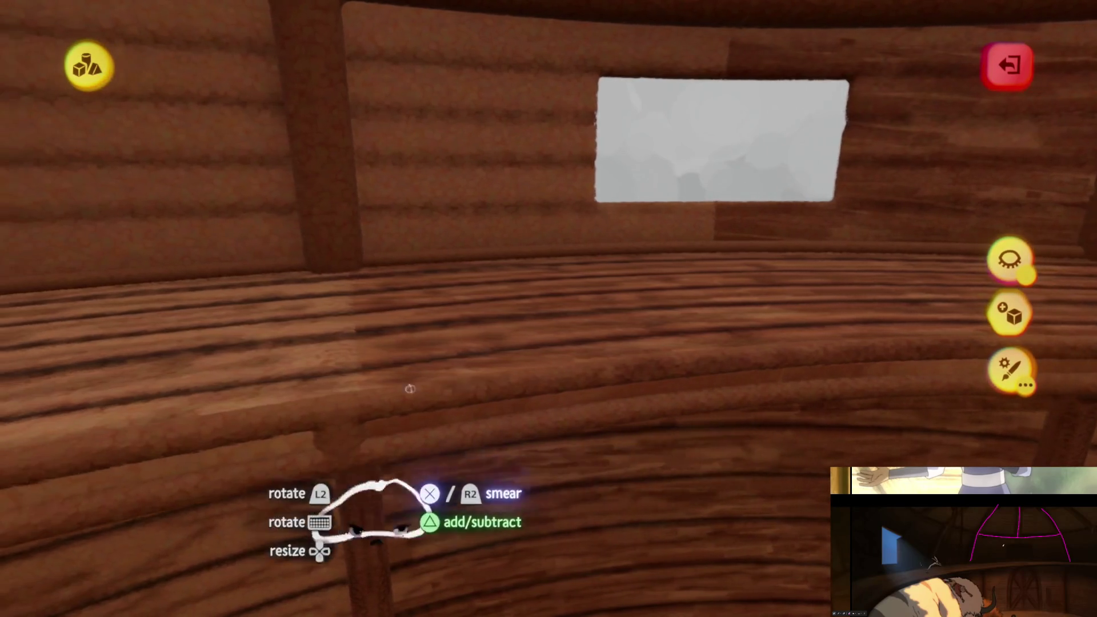
mouse_move(320, 540)
middle_mouse_down()
mouse_move(326, 514)
mouse_move(306, 551)
mouse_move(441, 478)
mouse_move(367, 489)
mouse_move(409, 474)
mouse_move(299, 465)
mouse_move(514, 470)
mouse_move(502, 490)
mouse_move(589, 480)
mouse_move(594, 431)
mouse_move(605, 431)
mouse_move(486, 431)
mouse_move(612, 416)
mouse_move(343, 490)
mouse_move(642, 465)
mouse_move(597, 440)
mouse_move(306, 492)
mouse_move(502, 438)
mouse_move(548, 364)
mouse_move(541, 355)
mouse_move(556, 385)
mouse_move(547, 329)
middle_mouse_up()
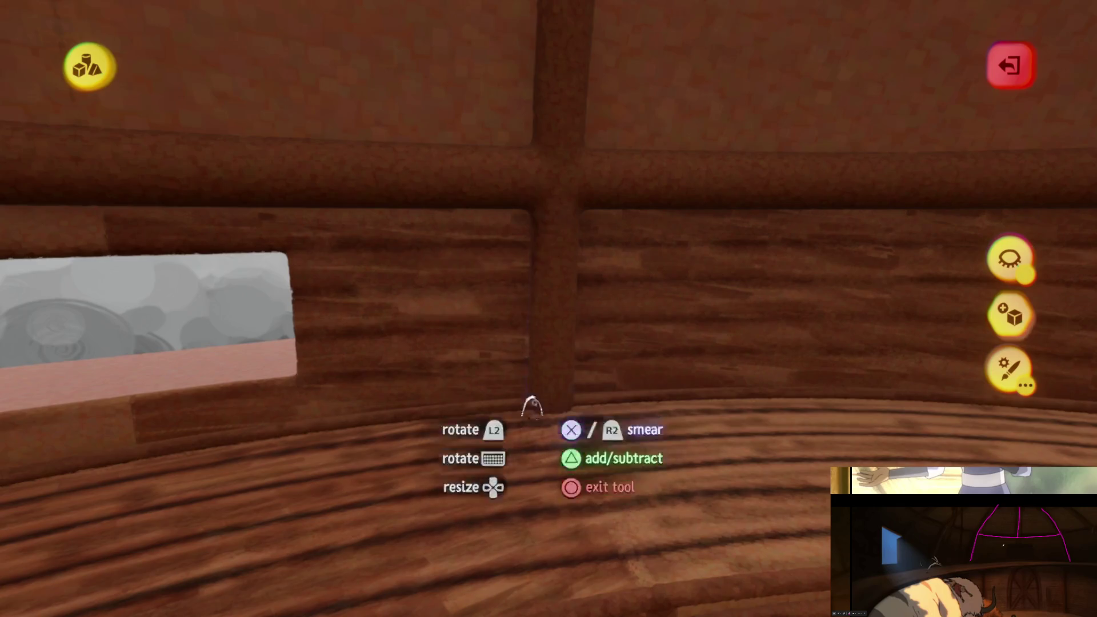
mouse_move(551, 426)
middle_mouse_down()
mouse_move(558, 300)
mouse_move(585, 374)
middle_mouse_up()
mouse_move(565, 294)
middle_mouse_down()
mouse_move(568, 379)
mouse_move(580, 351)
mouse_move(540, 517)
mouse_move(546, 390)
middle_mouse_up()
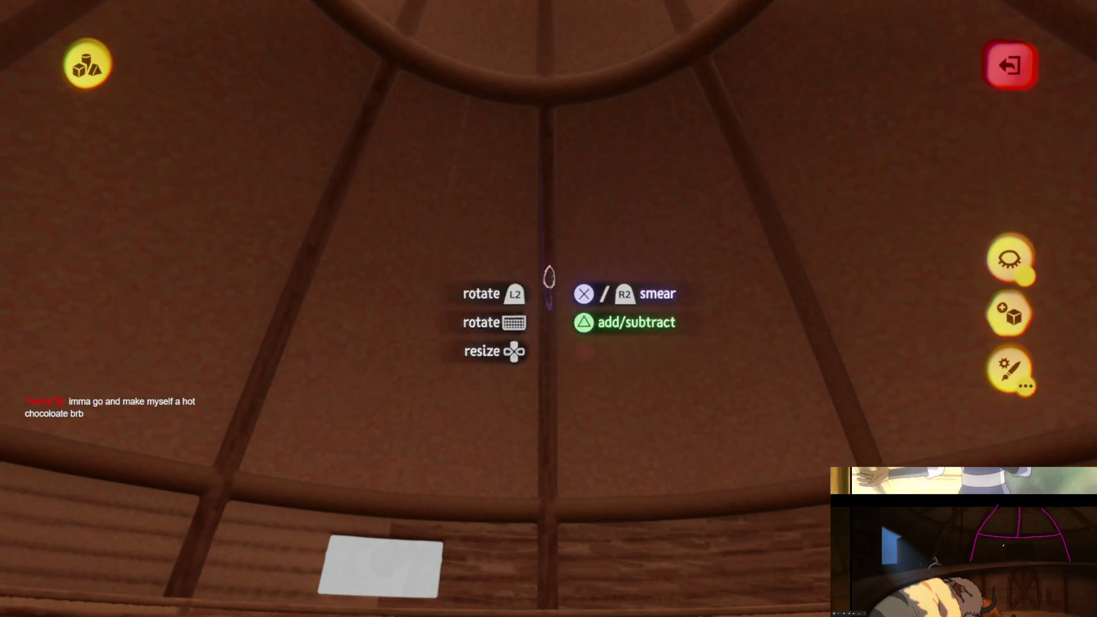
mouse_move(554, 311)
middle_mouse_down()
mouse_move(553, 433)
mouse_move(430, 200)
middle_mouse_up()
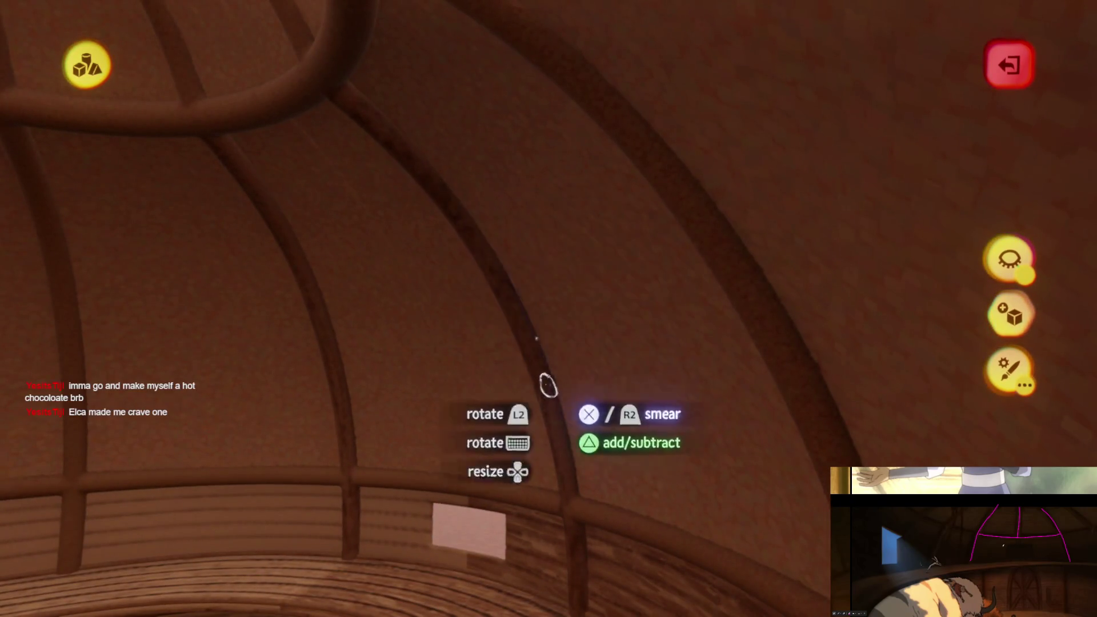
mouse_move(556, 423)
middle_mouse_down()
mouse_move(561, 495)
mouse_move(529, 451)
mouse_move(537, 406)
middle_mouse_up()
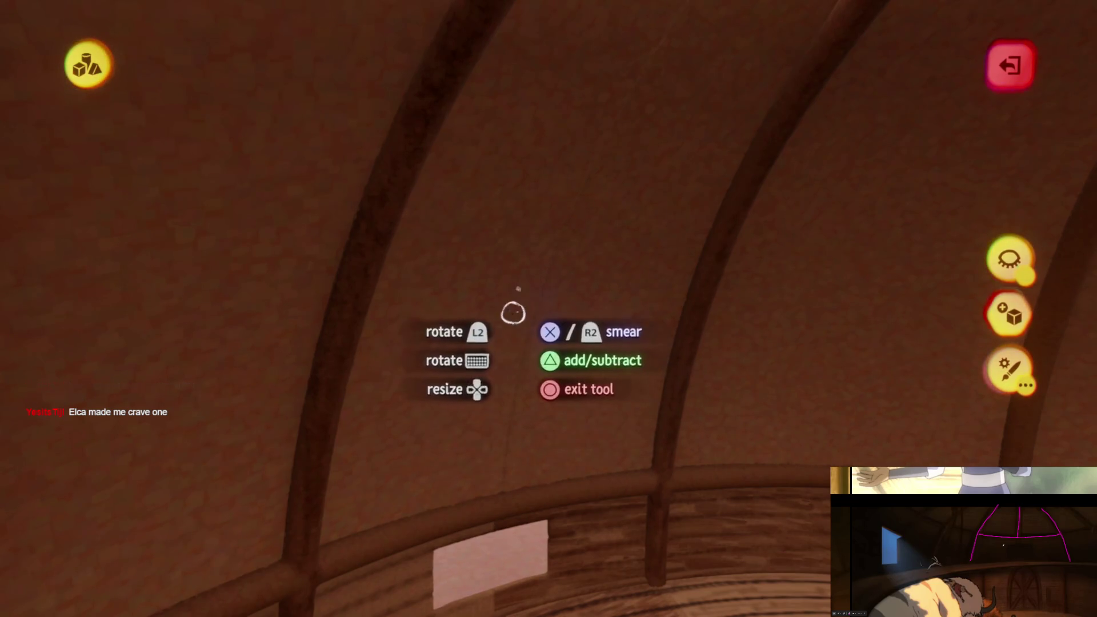
mouse_move(540, 420)
middle_mouse_down()
mouse_move(543, 282)
mouse_move(600, 183)
mouse_move(595, 164)
middle_mouse_up()
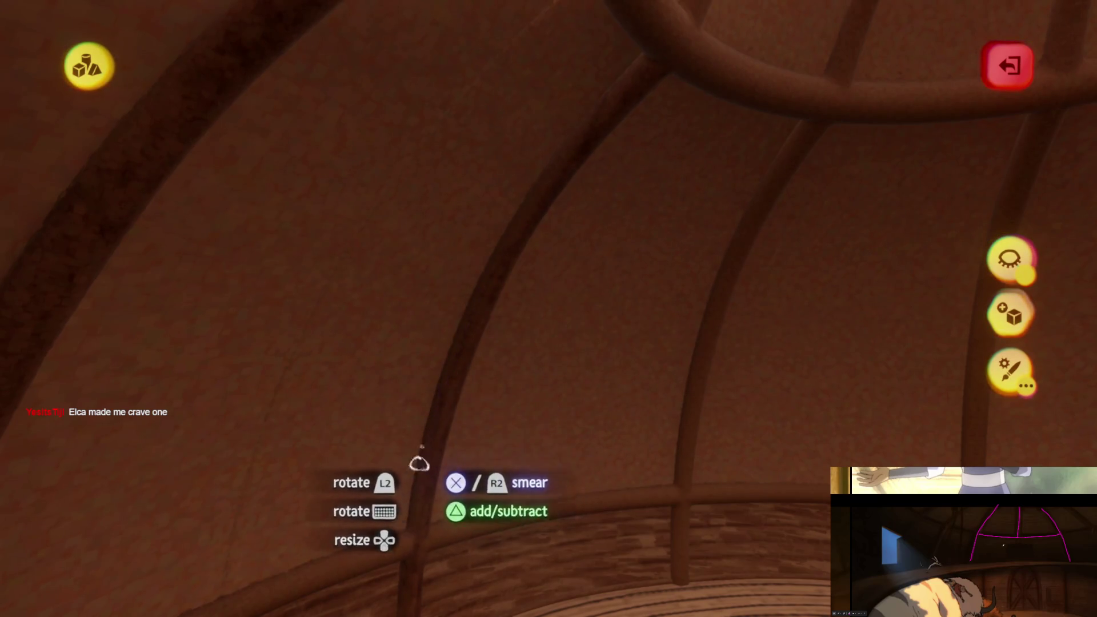
mouse_move(427, 540)
middle_mouse_down()
mouse_move(531, 382)
mouse_move(546, 408)
mouse_move(479, 312)
mouse_move(642, 320)
mouse_move(387, 314)
mouse_move(492, 338)
mouse_move(415, 323)
mouse_move(345, 343)
mouse_move(502, 400)
mouse_move(318, 384)
mouse_move(547, 434)
mouse_move(549, 413)
mouse_move(208, 497)
mouse_move(473, 394)
mouse_move(402, 424)
mouse_move(296, 438)
mouse_move(607, 357)
mouse_move(338, 343)
mouse_move(656, 379)
mouse_move(400, 371)
mouse_move(452, 351)
mouse_move(421, 333)
mouse_move(601, 284)
mouse_move(314, 335)
mouse_move(486, 262)
mouse_move(590, 278)
mouse_move(465, 293)
mouse_move(406, 322)
mouse_move(501, 393)
mouse_move(543, 505)
middle_mouse_up()
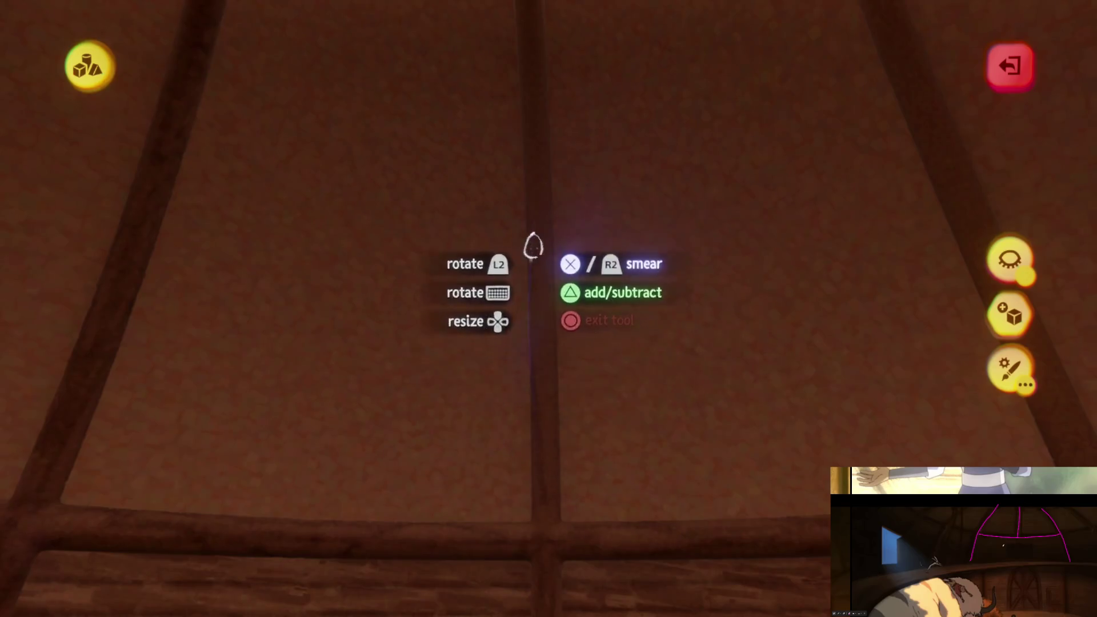
mouse_move(541, 423)
middle_mouse_down()
mouse_move(551, 477)
mouse_move(548, 431)
middle_mouse_up()
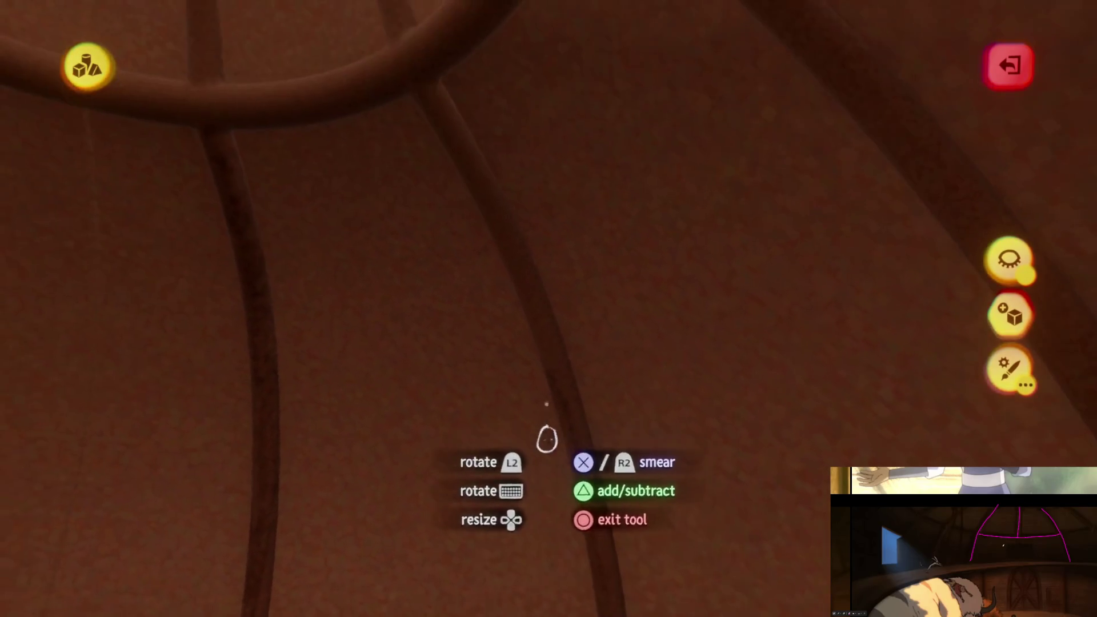
mouse_move(553, 430)
middle_mouse_down()
mouse_move(551, 379)
mouse_move(735, 166)
middle_mouse_up()
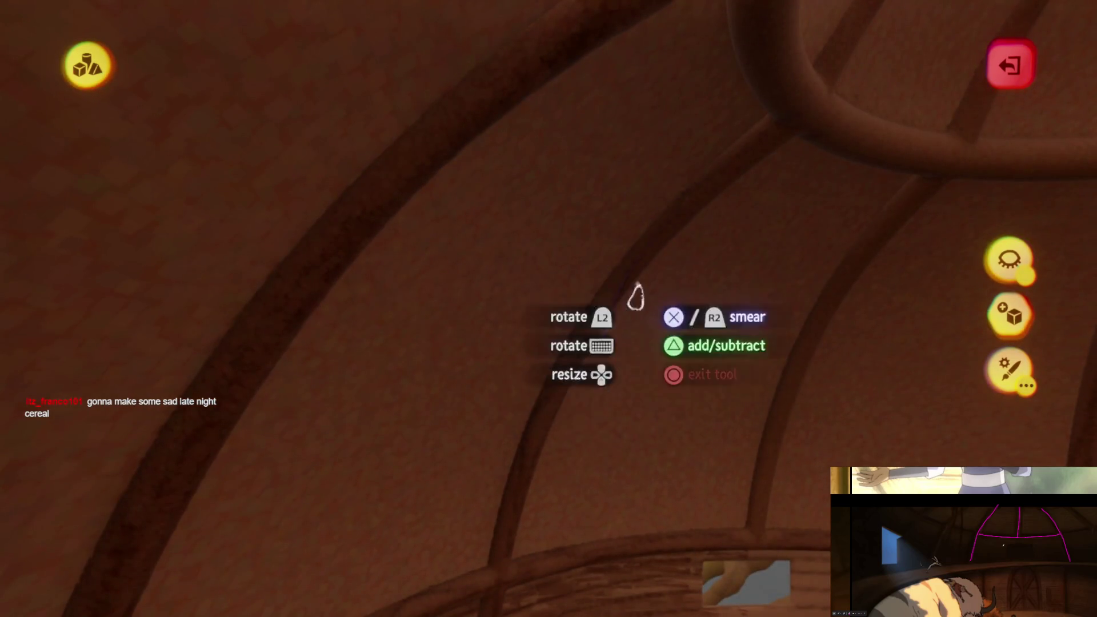
mouse_move(514, 499)
middle_mouse_down()
mouse_move(549, 391)
mouse_move(561, 406)
mouse_move(554, 372)
mouse_move(533, 350)
mouse_move(431, 345)
mouse_move(575, 338)
mouse_move(669, 360)
mouse_move(504, 359)
middle_mouse_up()
mouse_move(387, 370)
middle_mouse_down()
mouse_move(571, 377)
mouse_move(500, 355)
mouse_move(554, 318)
mouse_move(315, 339)
mouse_move(503, 333)
mouse_move(534, 362)
mouse_move(313, 333)
mouse_move(587, 354)
mouse_move(702, 377)
mouse_move(263, 307)
middle_mouse_up()
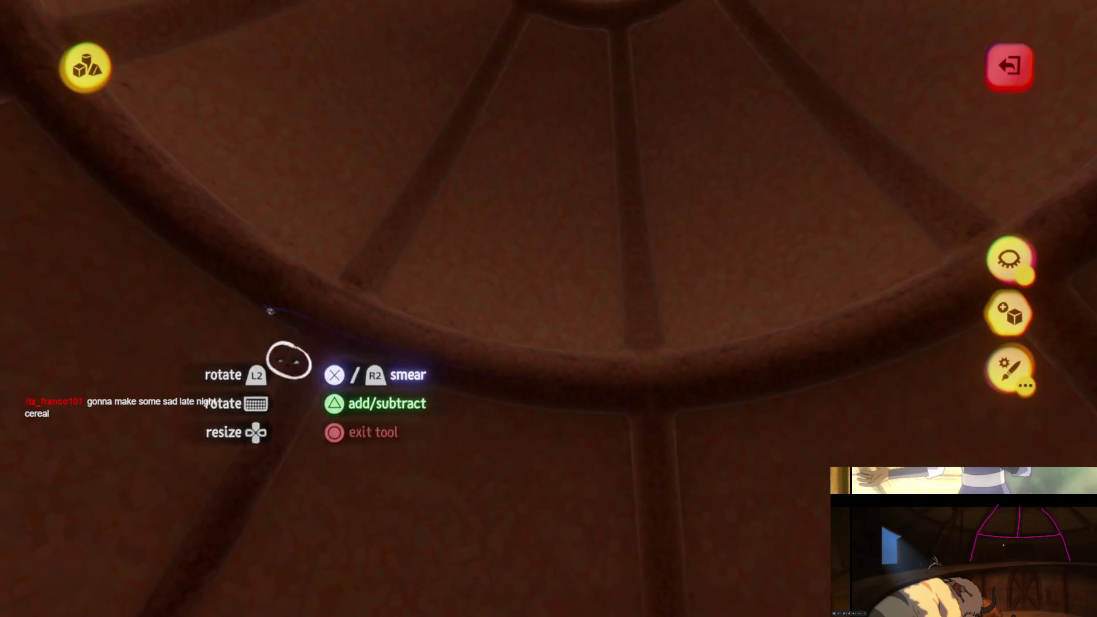
mouse_move(607, 413)
middle_mouse_down()
mouse_move(589, 407)
mouse_move(727, 329)
middle_mouse_up()
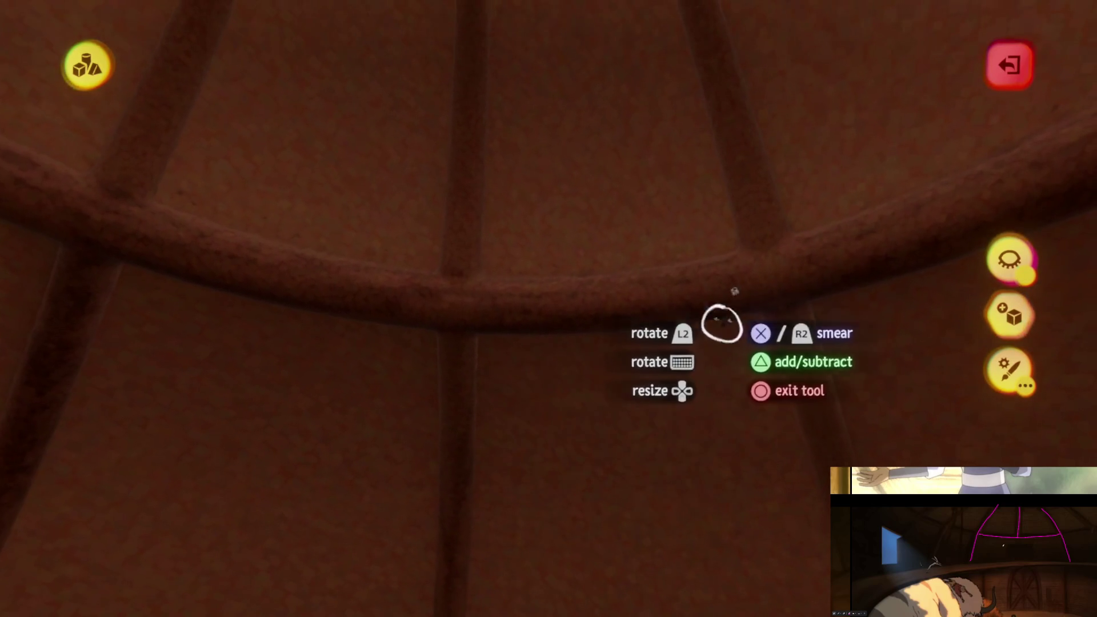
mouse_move(388, 306)
middle_mouse_down()
mouse_move(718, 269)
mouse_move(610, 313)
mouse_move(564, 420)
middle_mouse_up()
mouse_move(531, 220)
middle_mouse_down()
mouse_move(580, 326)
mouse_move(516, 171)
mouse_move(481, 337)
mouse_move(558, 286)
mouse_move(524, 108)
mouse_move(516, 369)
middle_mouse_up()
- Exit sculpt mode, clear the selection and bring up the mode row showing Coat Mode
mouse_move(536, 234)
middle_mouse_down()
mouse_move(546, 325)
mouse_move(454, 288)
mouse_move(608, 285)
mouse_move(592, 354)
mouse_move(615, 387)
mouse_move(561, 402)
mouse_move(600, 372)
middle_mouse_up()
key("Escape")
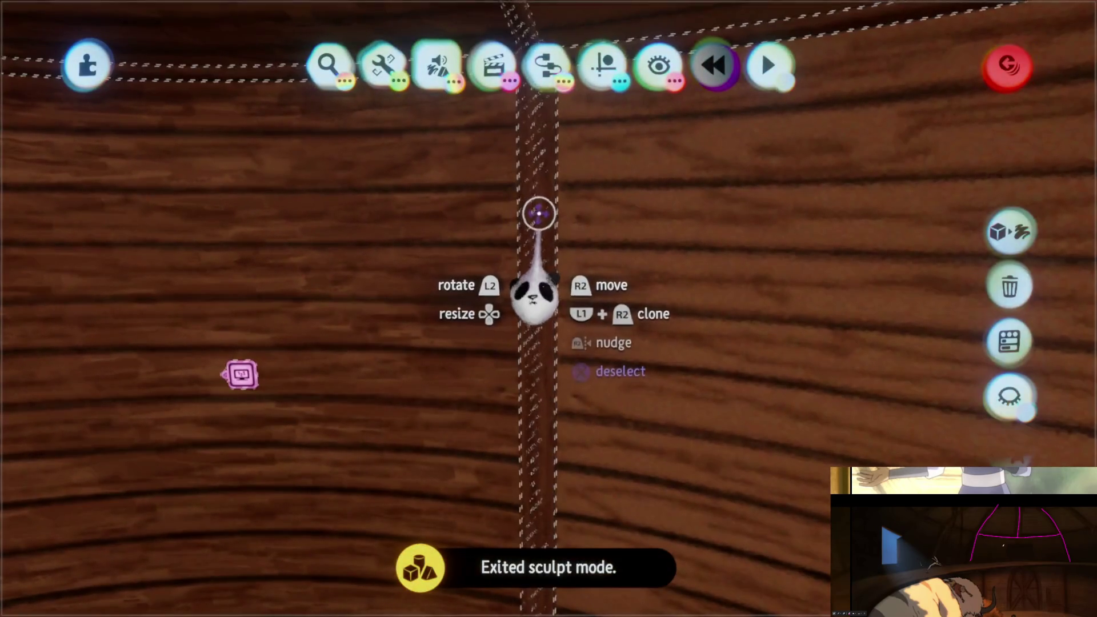
key("Escape")
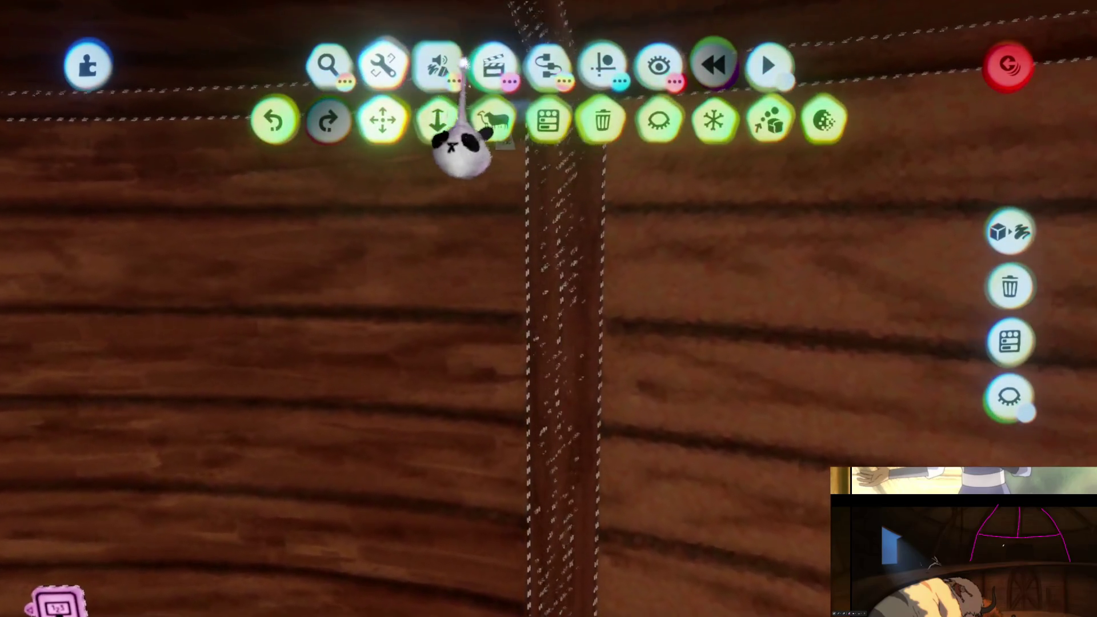
left_click(493, 120)
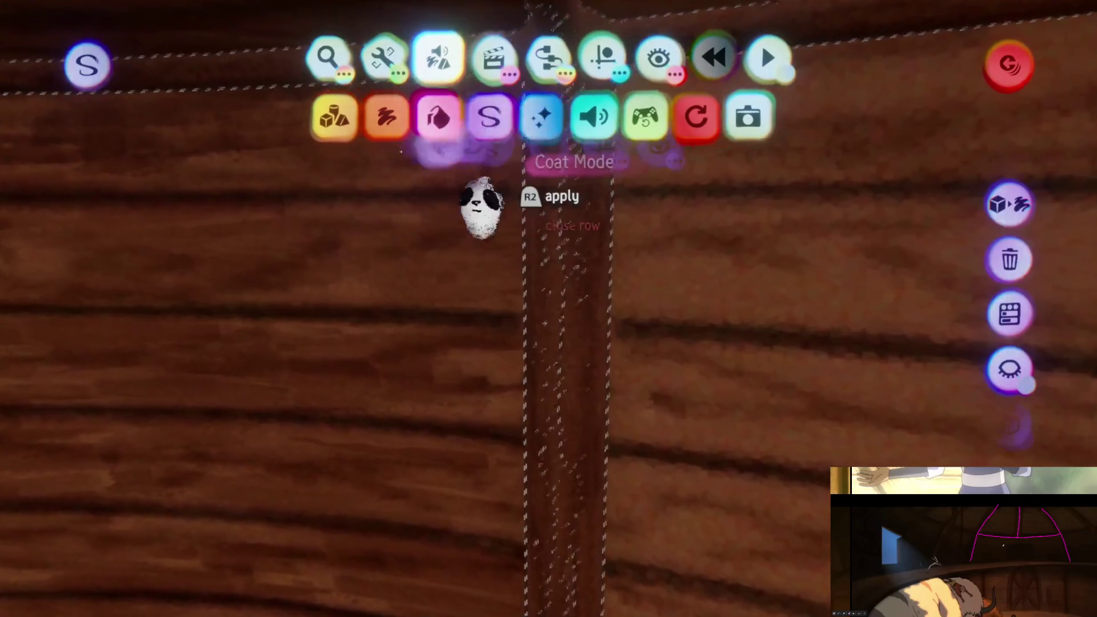
left_click(494, 118)
left_click(547, 66)
left_click(683, 120)
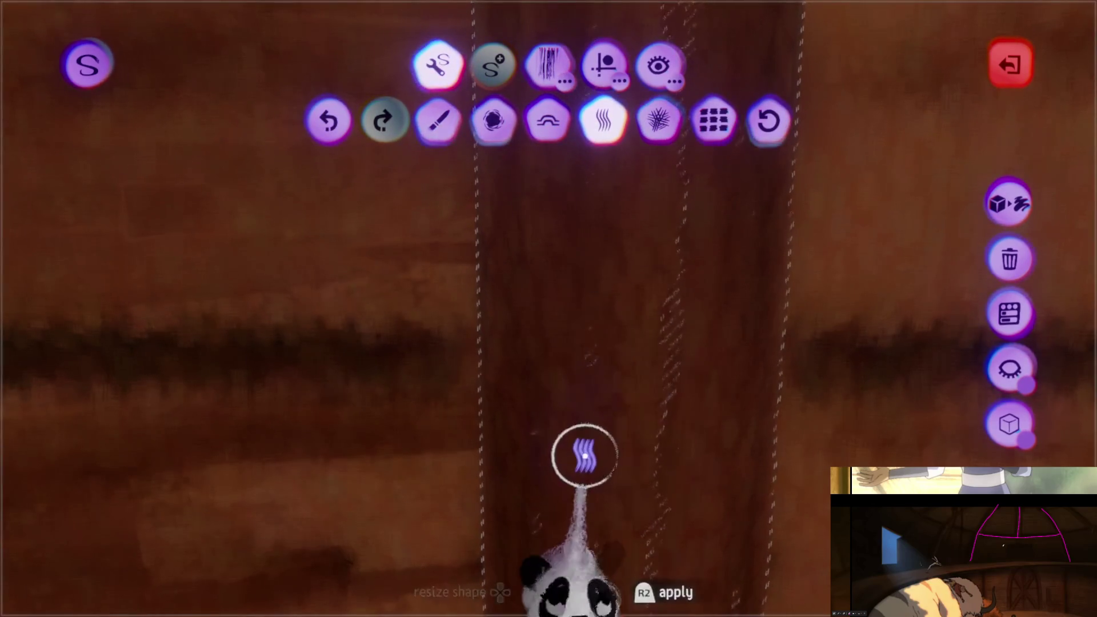
mouse_move(591, 414)
middle_mouse_down()
mouse_move(590, 367)
mouse_move(605, 349)
middle_mouse_up()
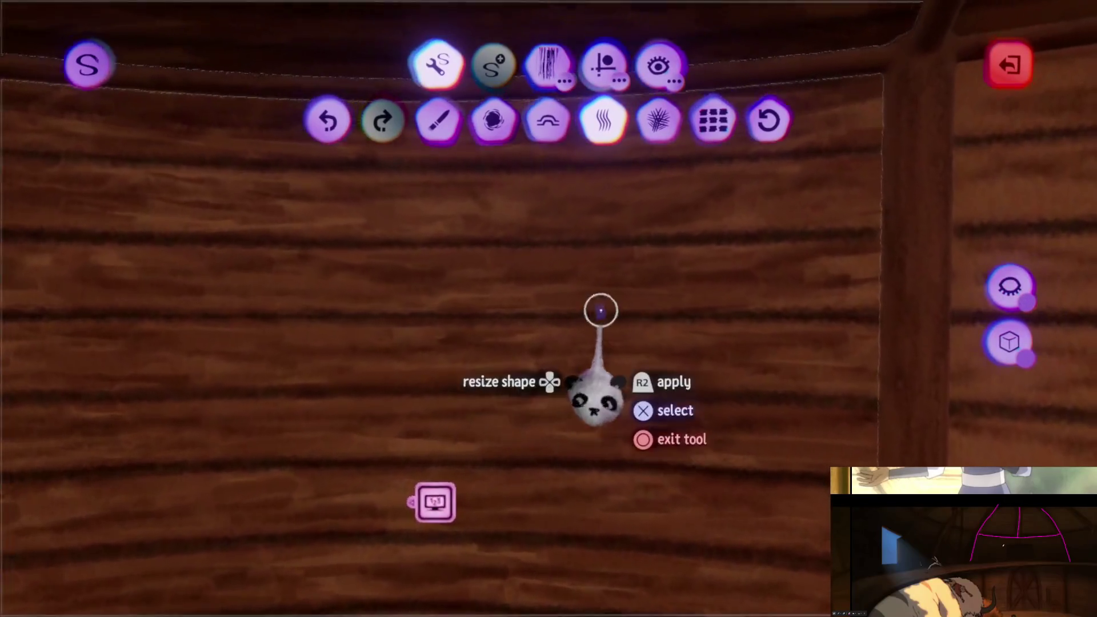
middle_click_drag(601, 311, 627, 287)
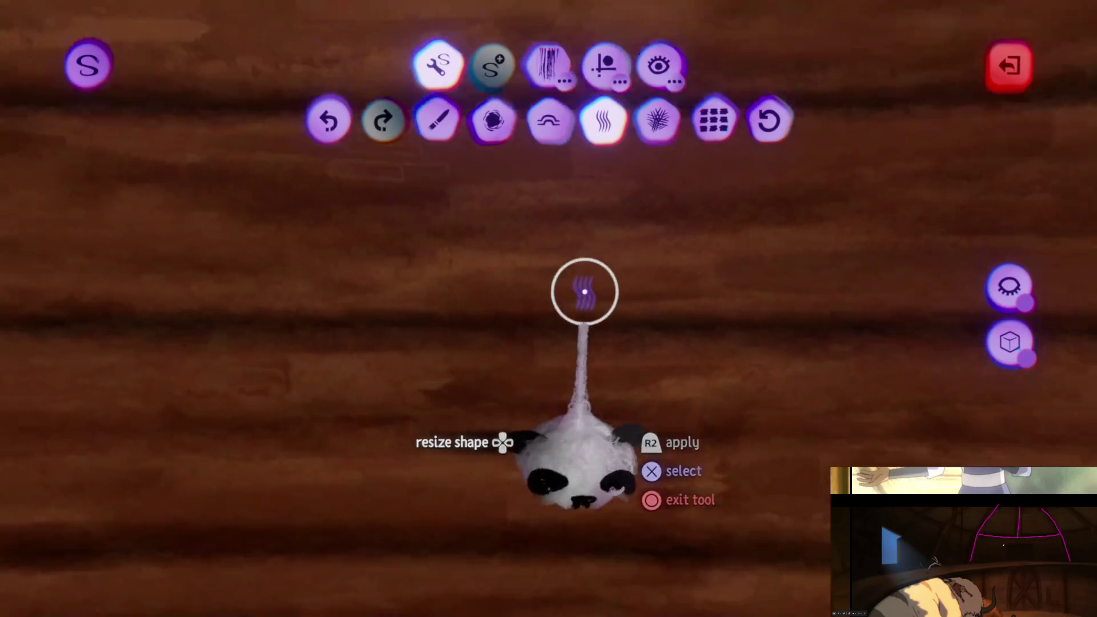
mouse_move(584, 292)
middle_mouse_down()
mouse_move(612, 294)
mouse_move(634, 358)
mouse_move(591, 357)
middle_mouse_up()
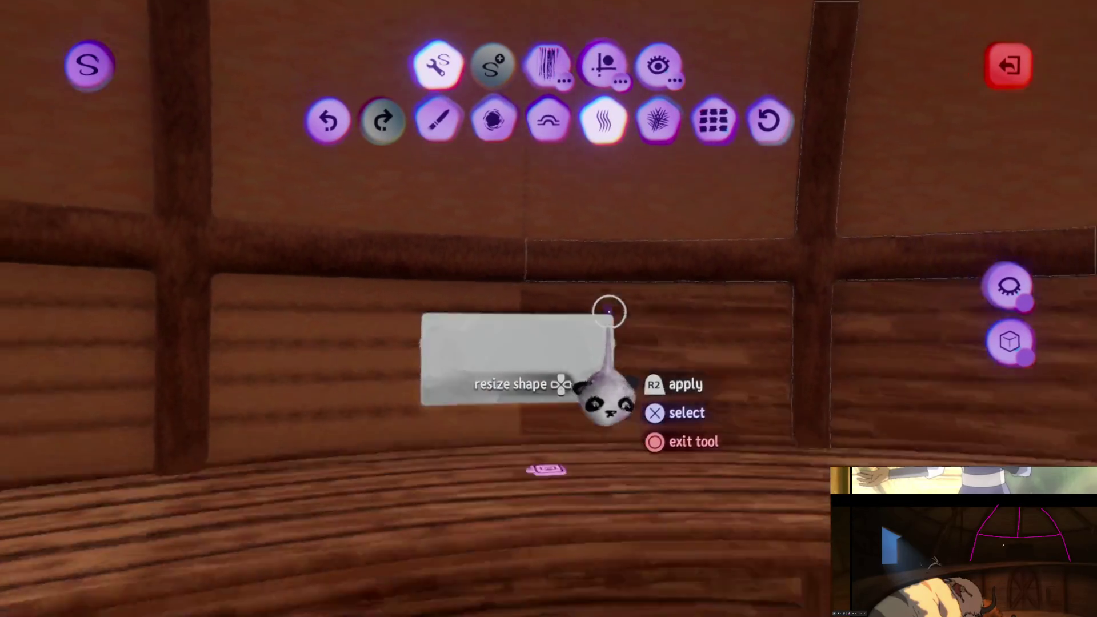
mouse_move(609, 311)
middle_mouse_down()
mouse_move(573, 363)
mouse_move(486, 358)
middle_mouse_up()
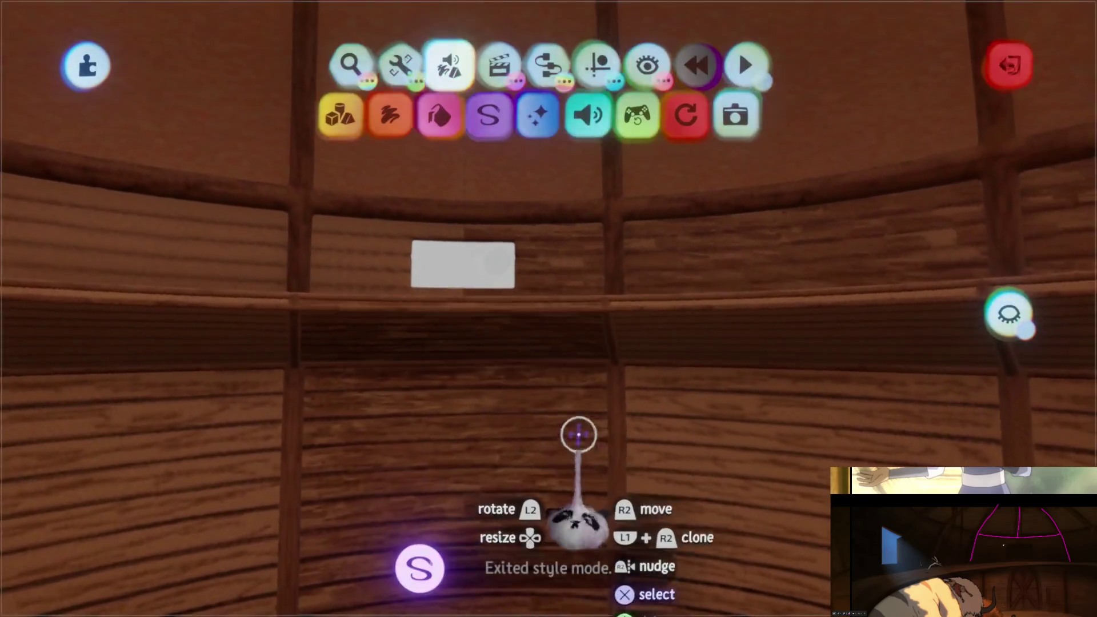
mouse_move(578, 434)
middle_mouse_down()
mouse_move(588, 372)
mouse_move(570, 421)
mouse_move(588, 427)
mouse_move(592, 406)
middle_mouse_up()
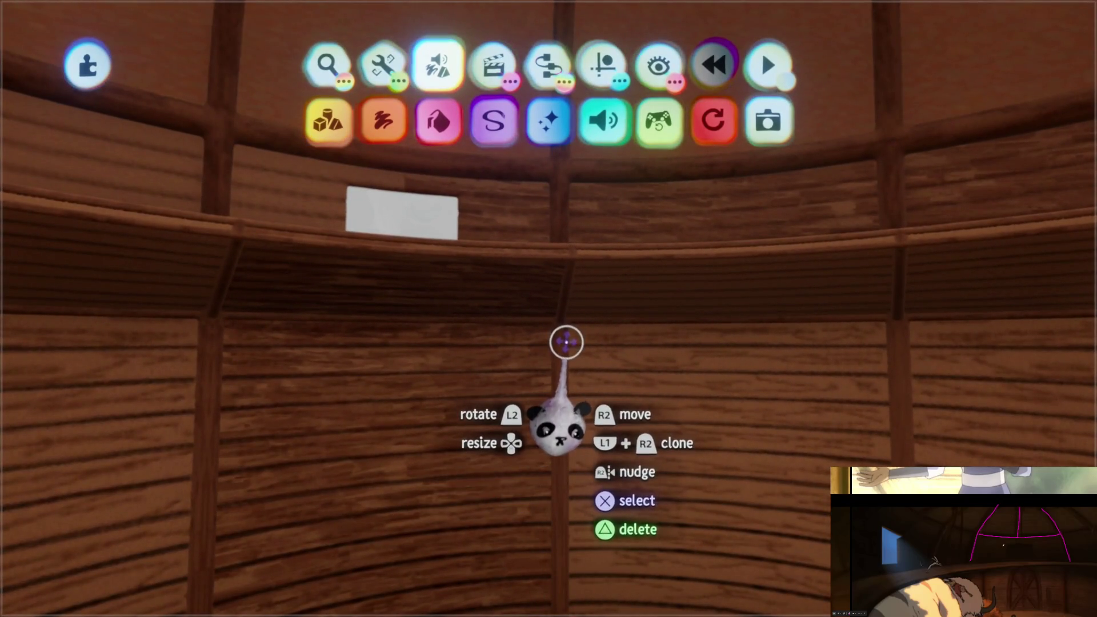
- Zoom out to the exterior and undo the deletion to restore the hut
scroll(539, 335, "down", 5)
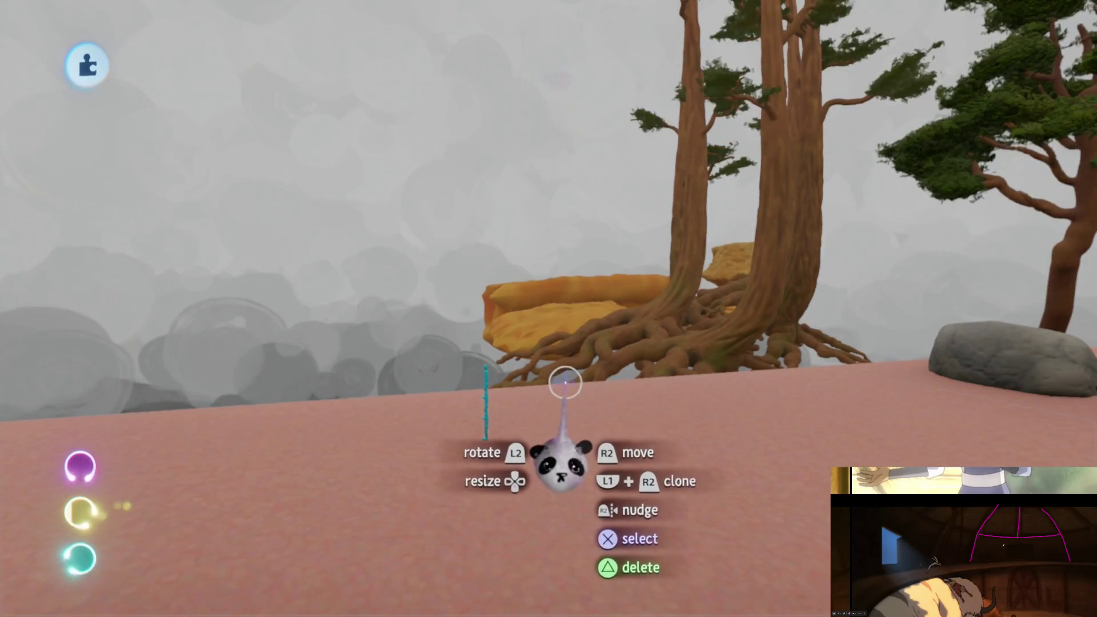
key("ctrl+z")
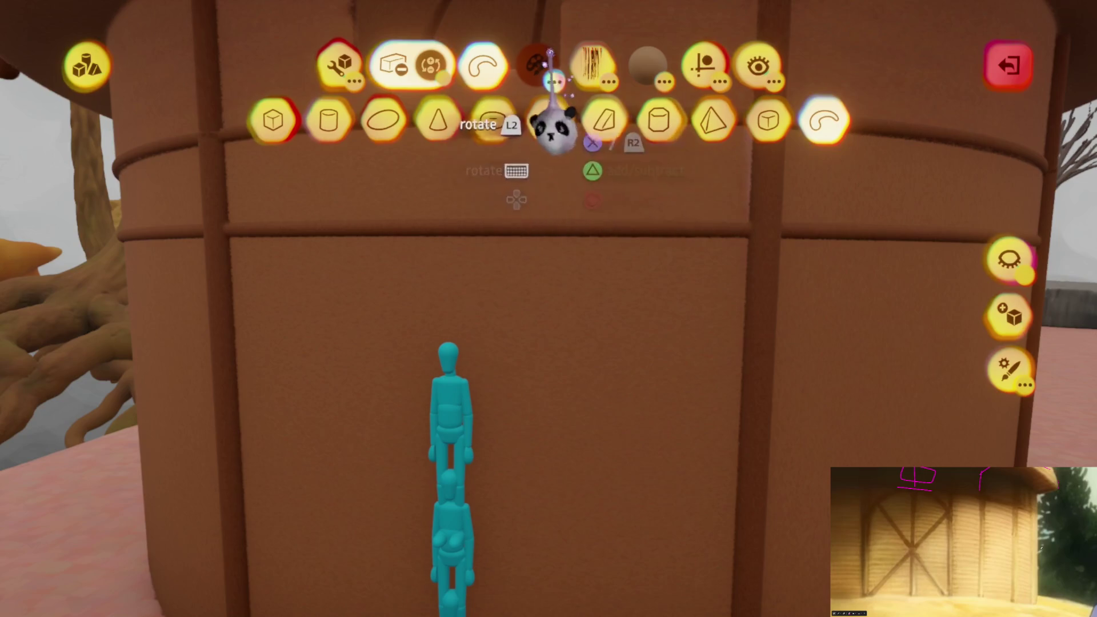
- Pick a pale tan shade from the Yellows swatches and open the fine colour picker
left_click(536, 65)
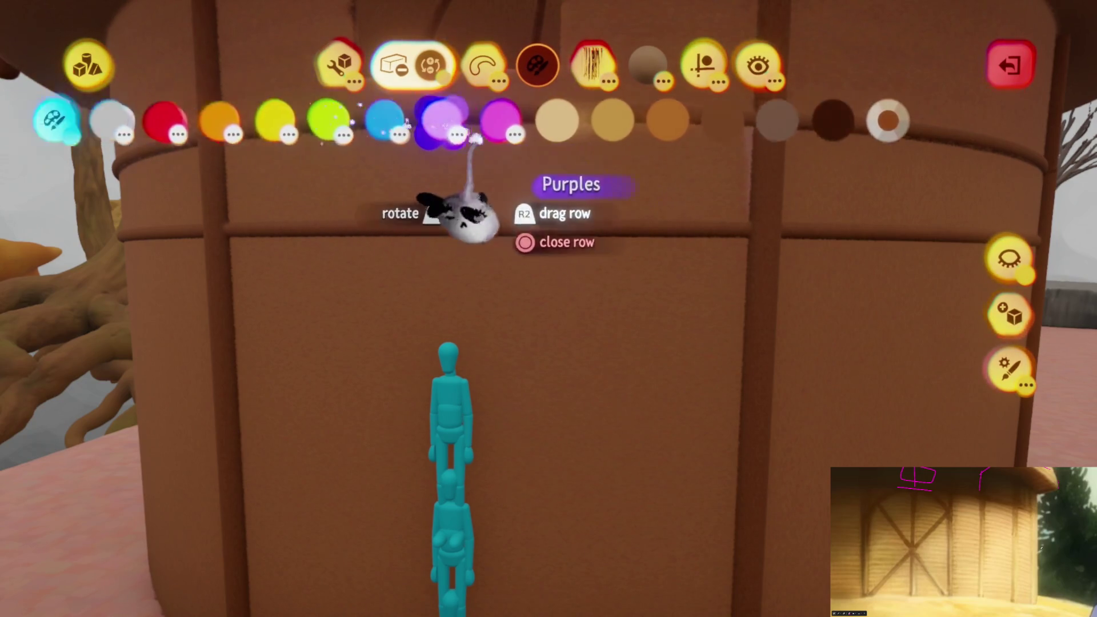
left_click(460, 131)
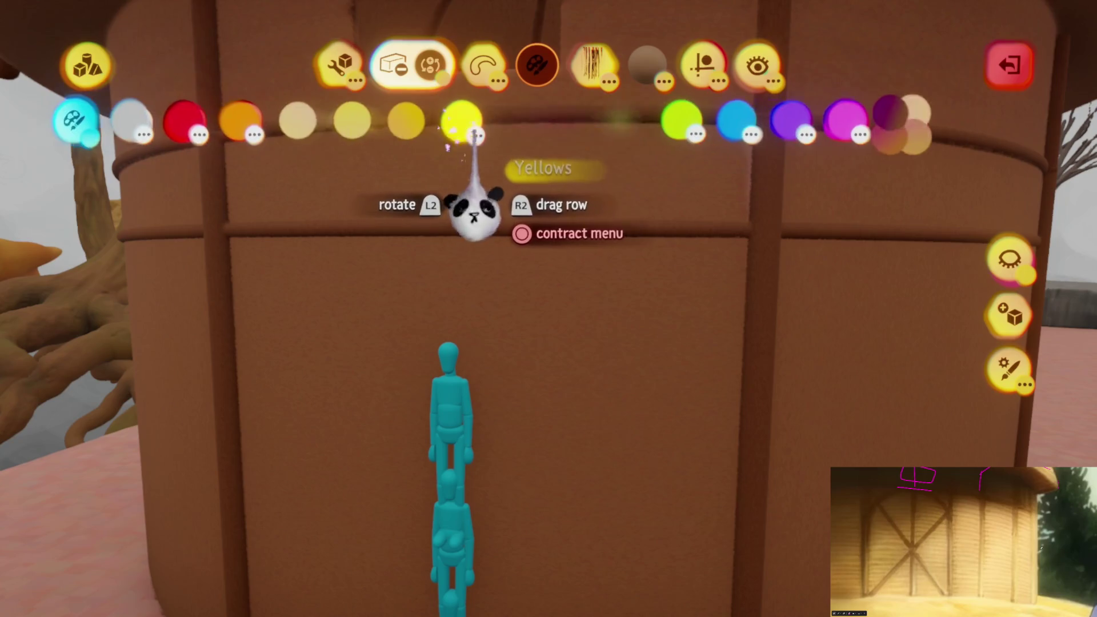
left_click(405, 120)
left_click(645, 343)
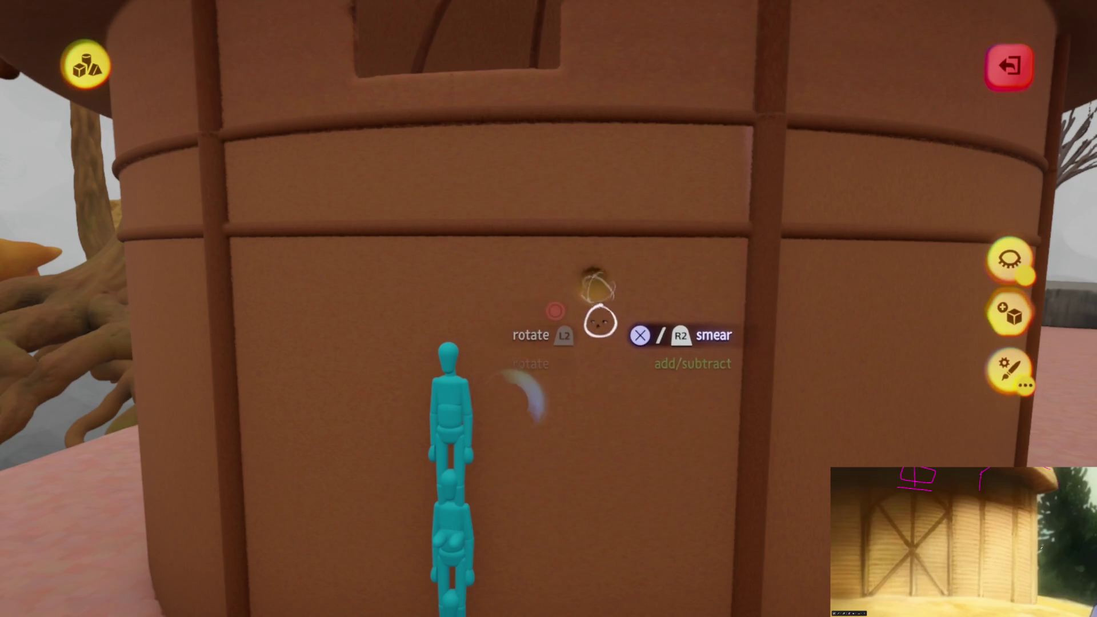
- Resize the yellow sphere brush slightly smaller and position it on the hut wall
key("Up")
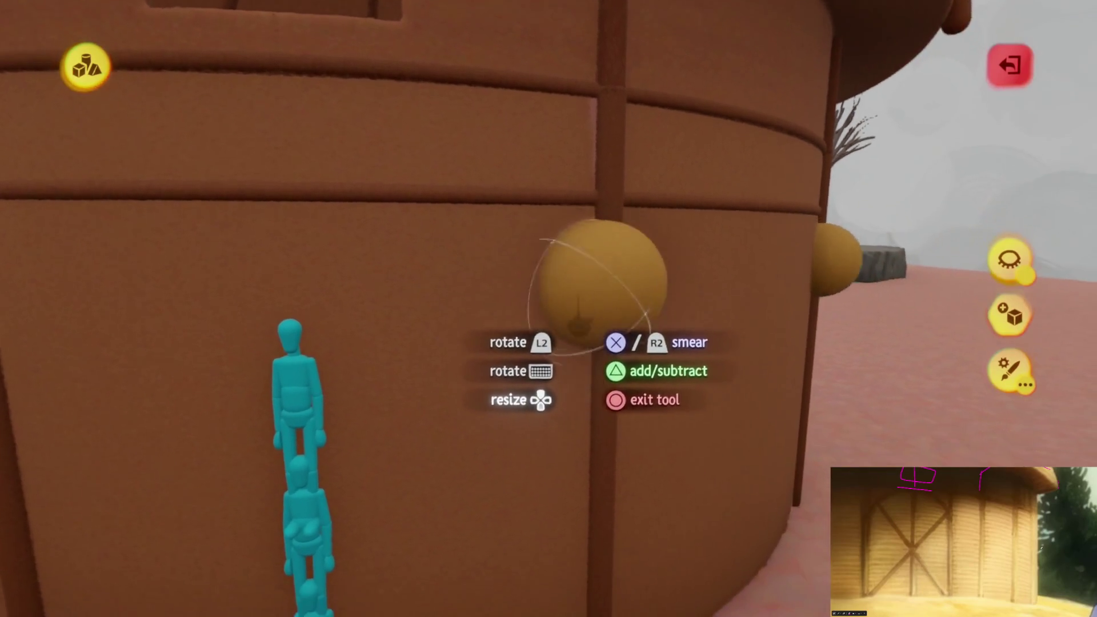
key("Down")
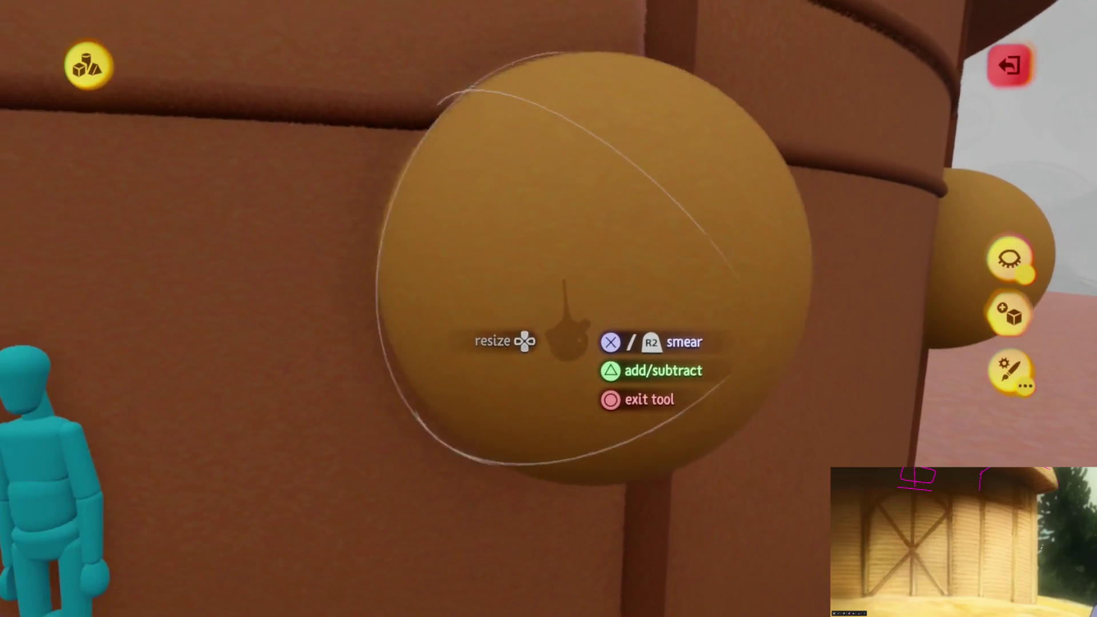
key("Down")
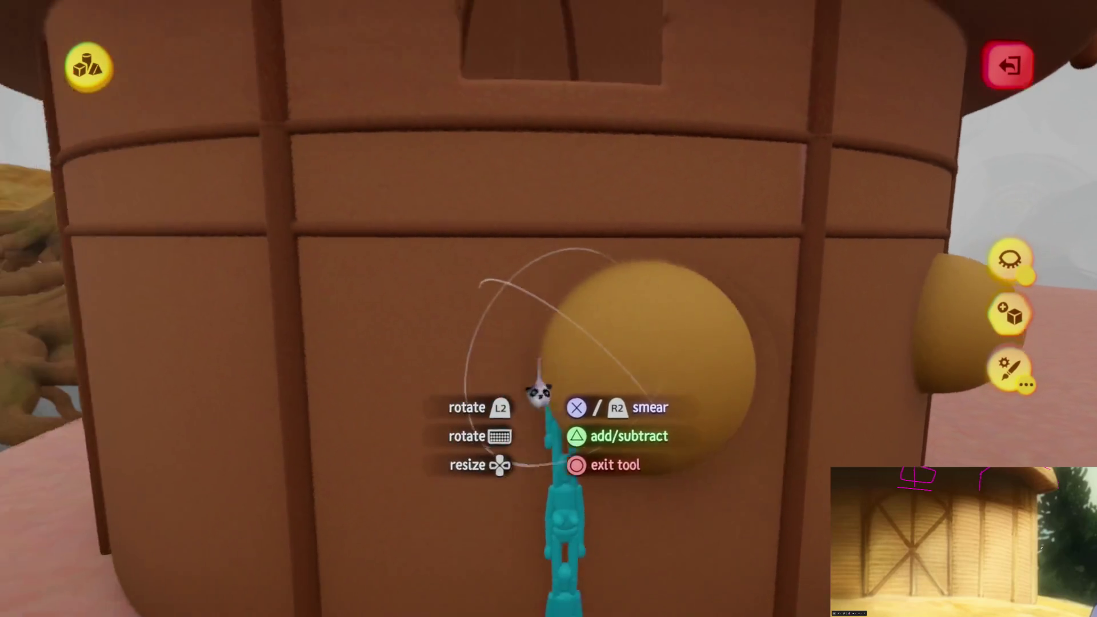
key("Up")
key("Down")
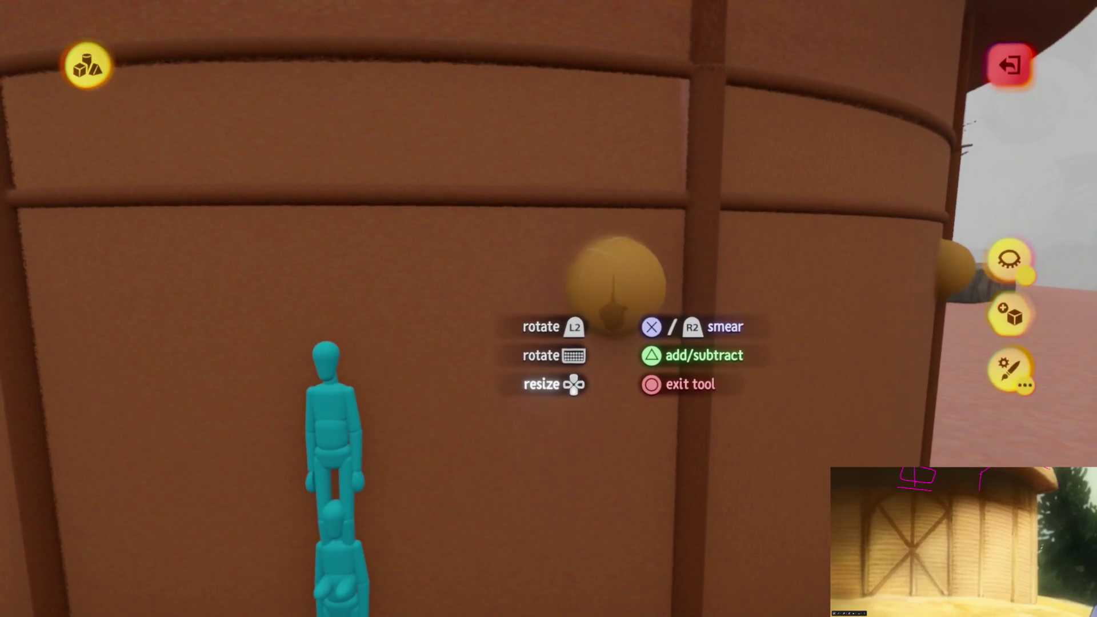
key("Up")
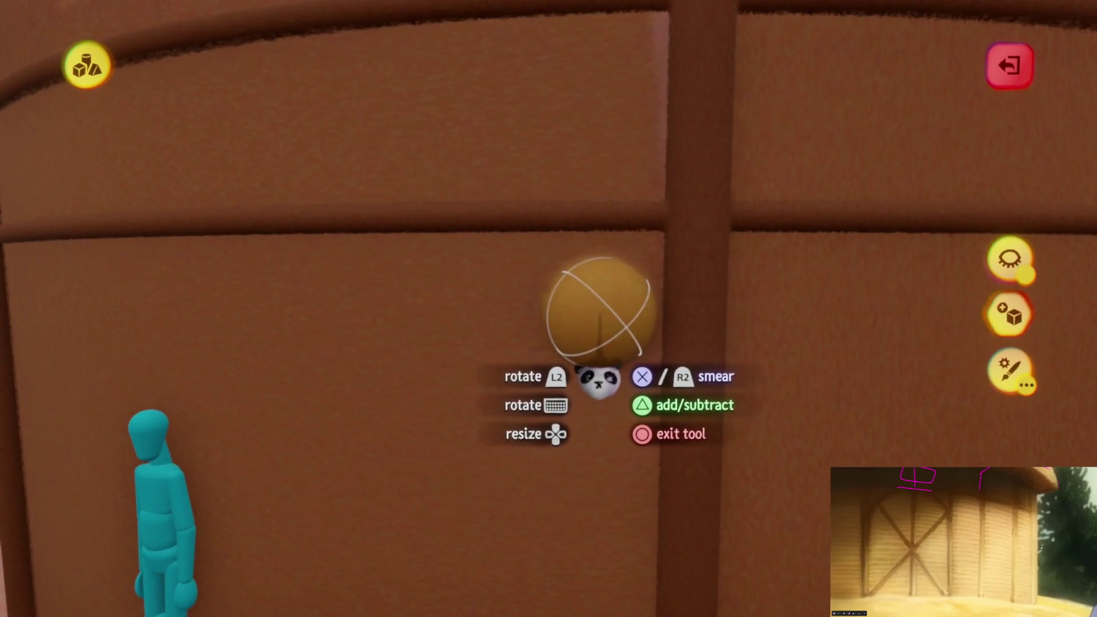
- Switch to the Smear tool and enable Grid Snap with the grid set to 1/2
key("Down")
key("Tab")
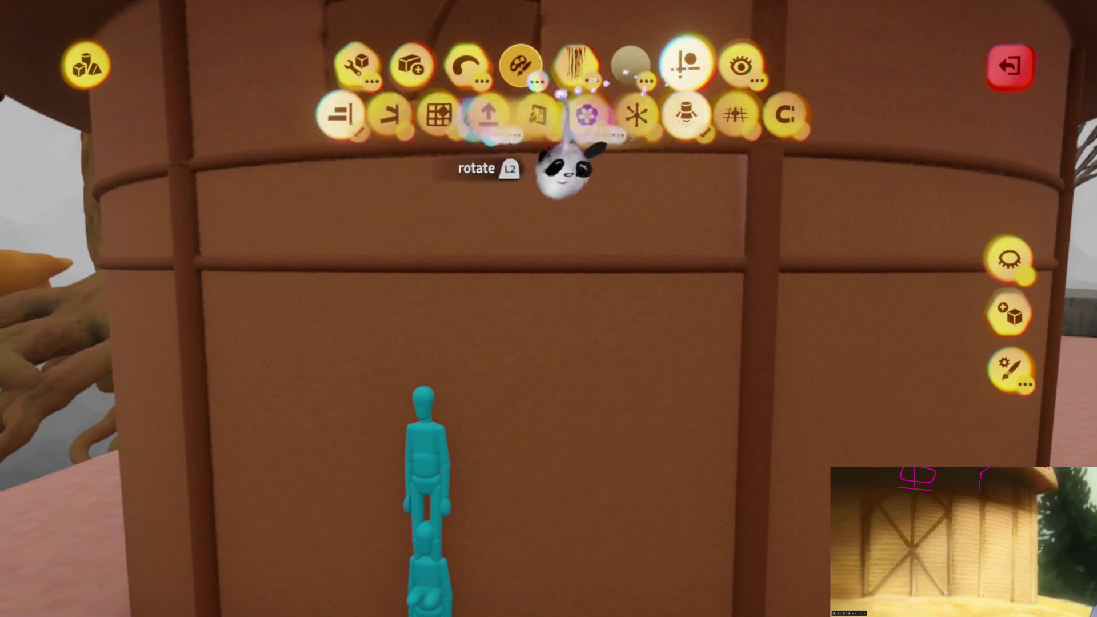
left_click(489, 233)
left_click(497, 234)
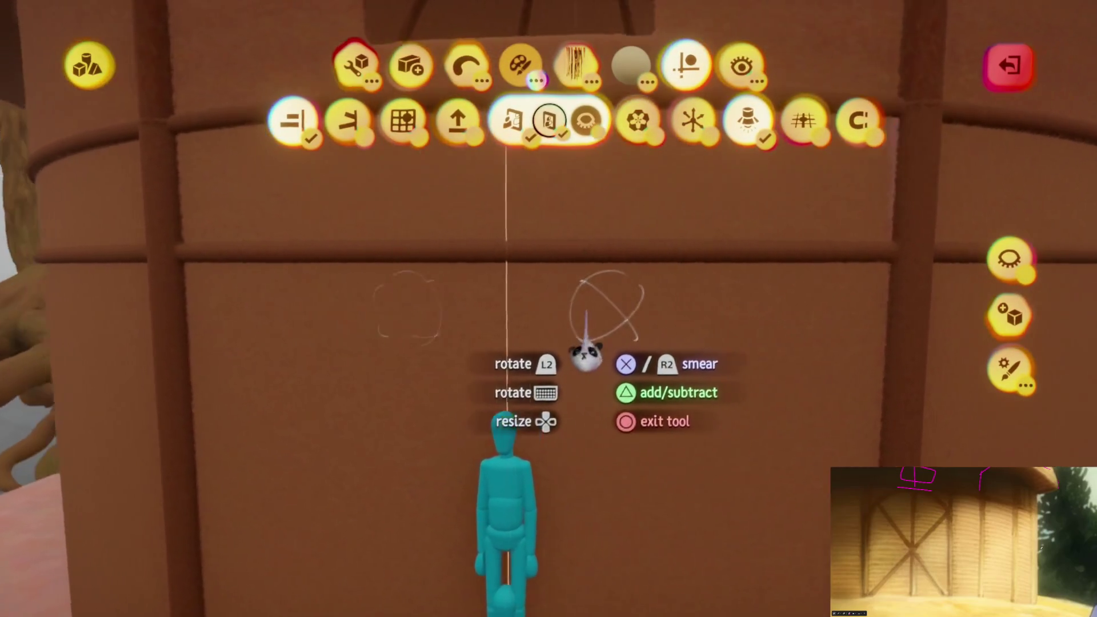
key("Up")
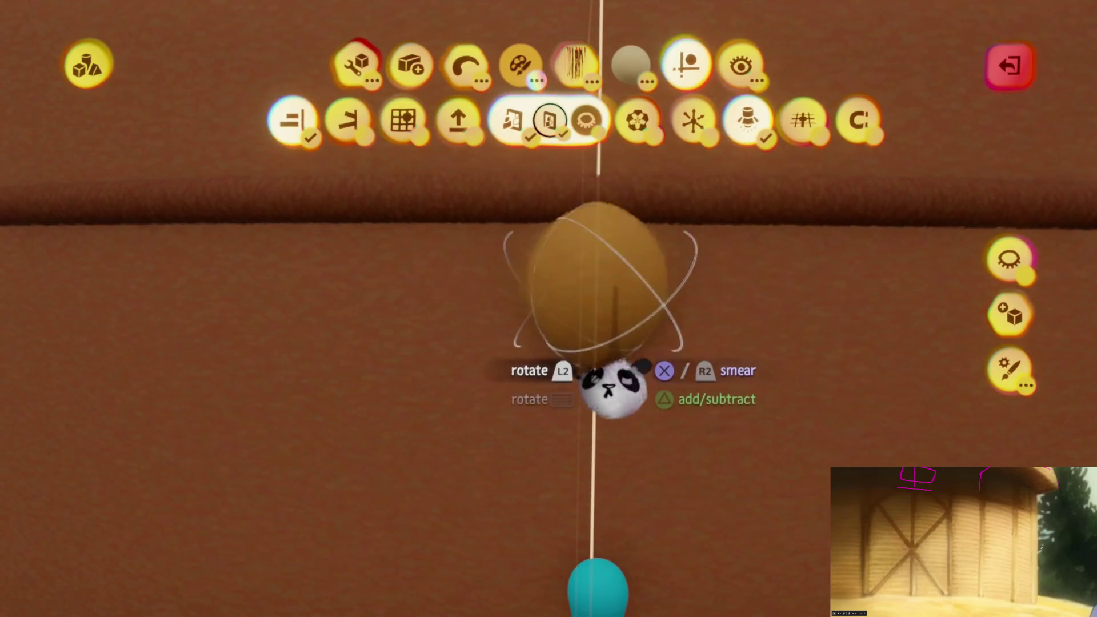
left_click(407, 121)
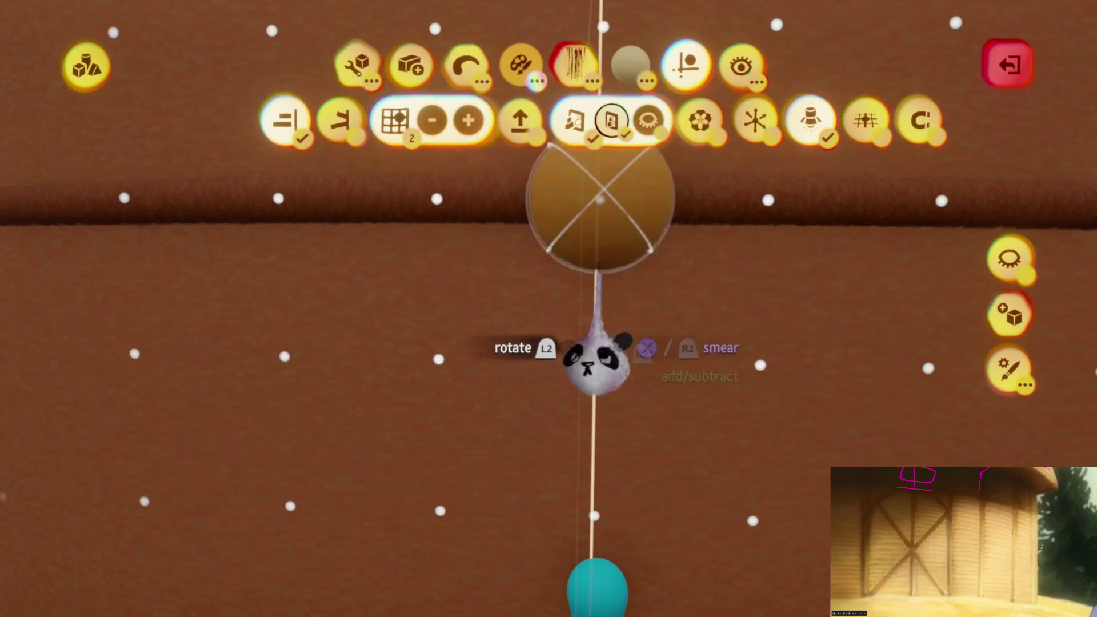
key("Down")
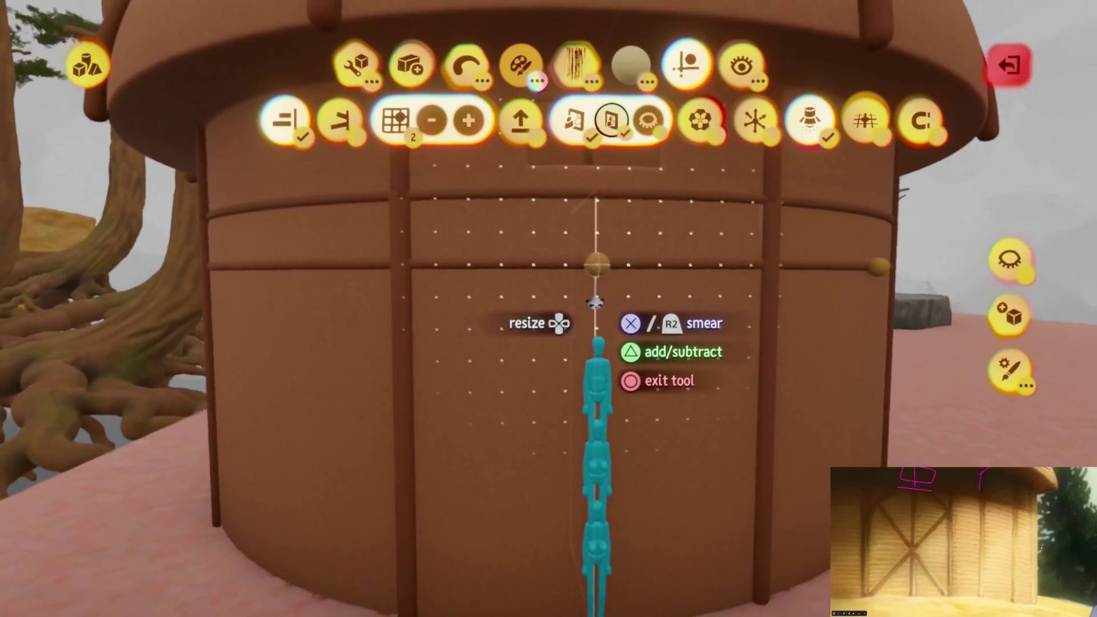
key("Up")
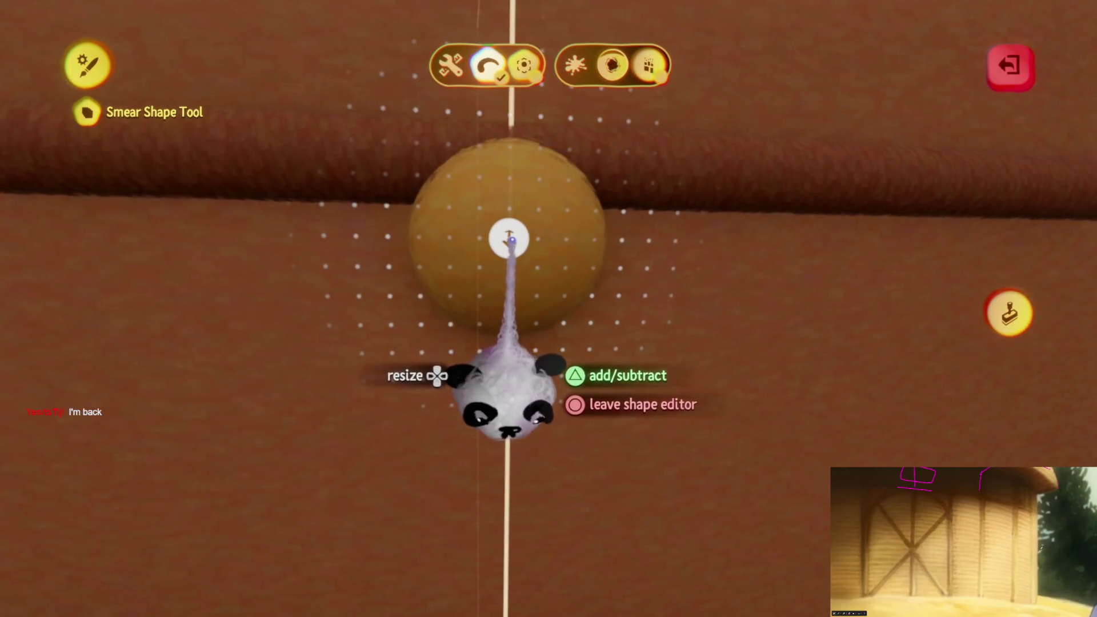
- Smear the yellow sphere into a long horizontal capsule and reposition its left end
left_click_drag(511, 240, 505, 239)
key("Escape")
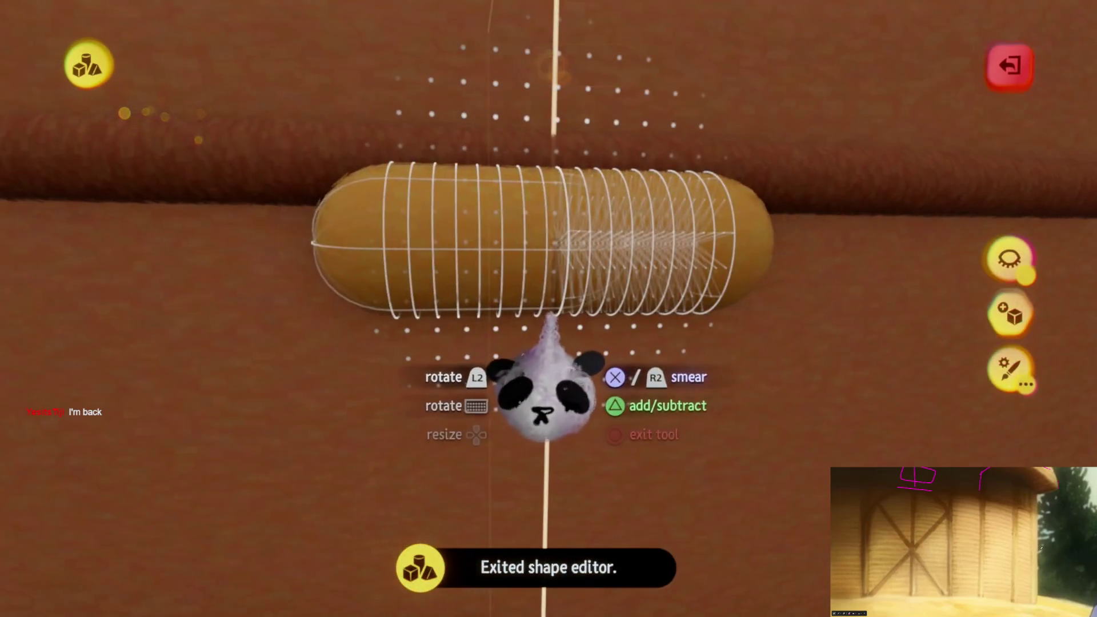
left_click(547, 301)
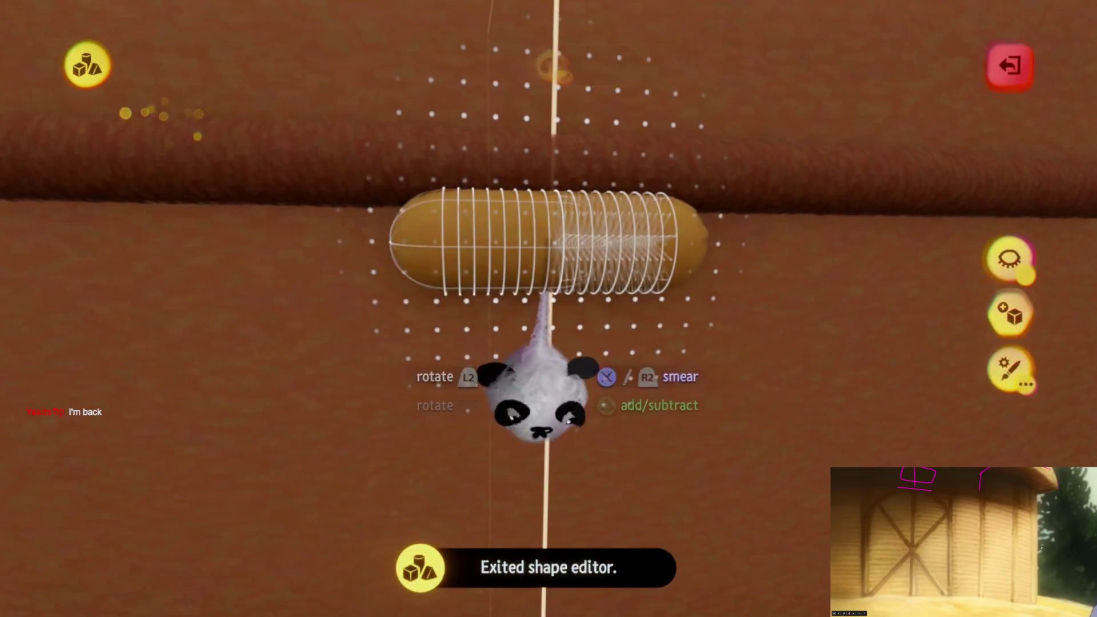
mouse_move(551, 250)
left_mouse_down()
mouse_move(525, 245)
mouse_move(535, 247)
left_mouse_up()
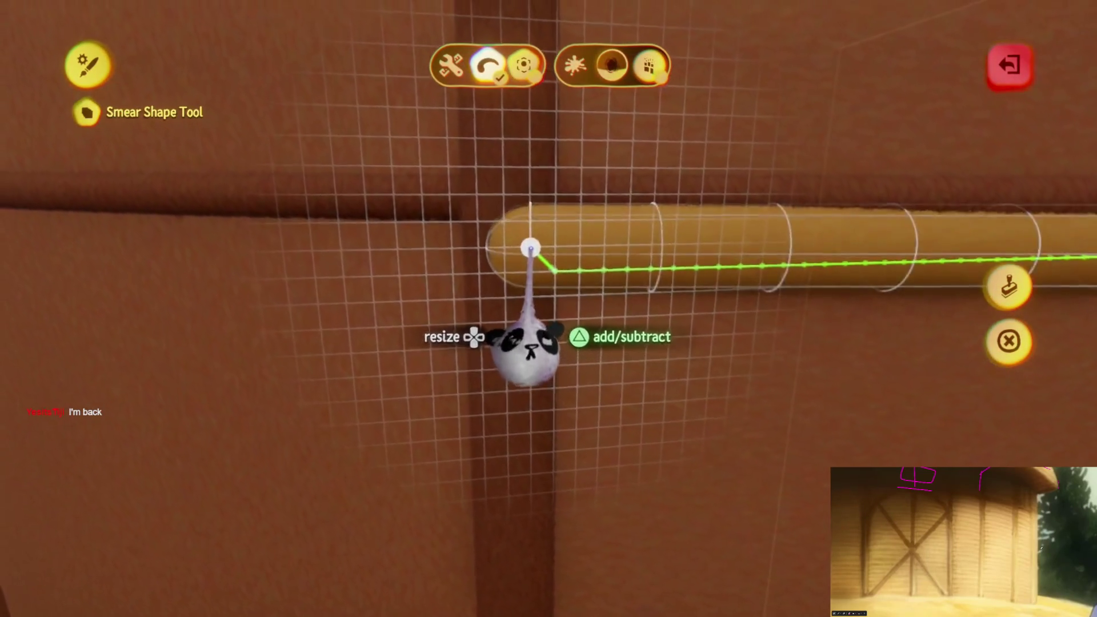
left_click_drag(514, 249, 515, 250)
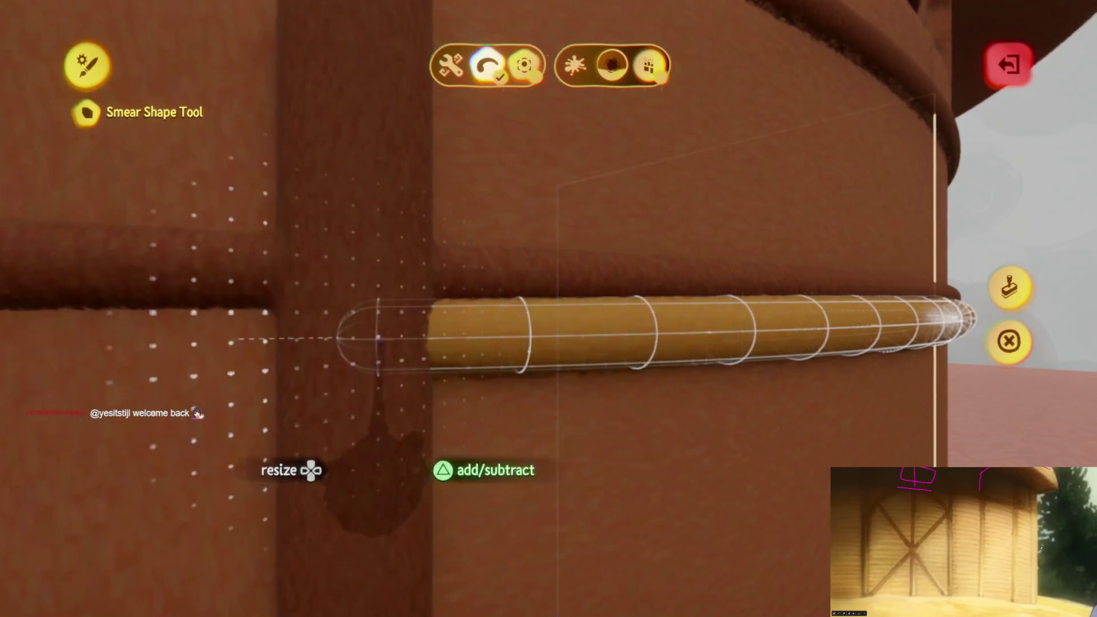
left_click(313, 339)
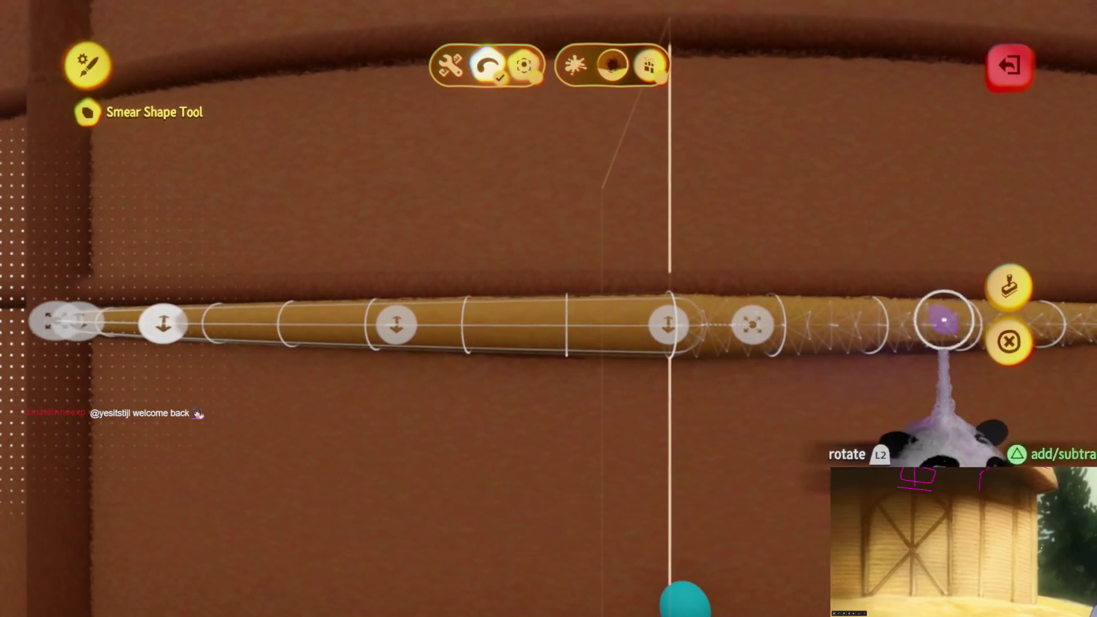
left_click(1008, 342)
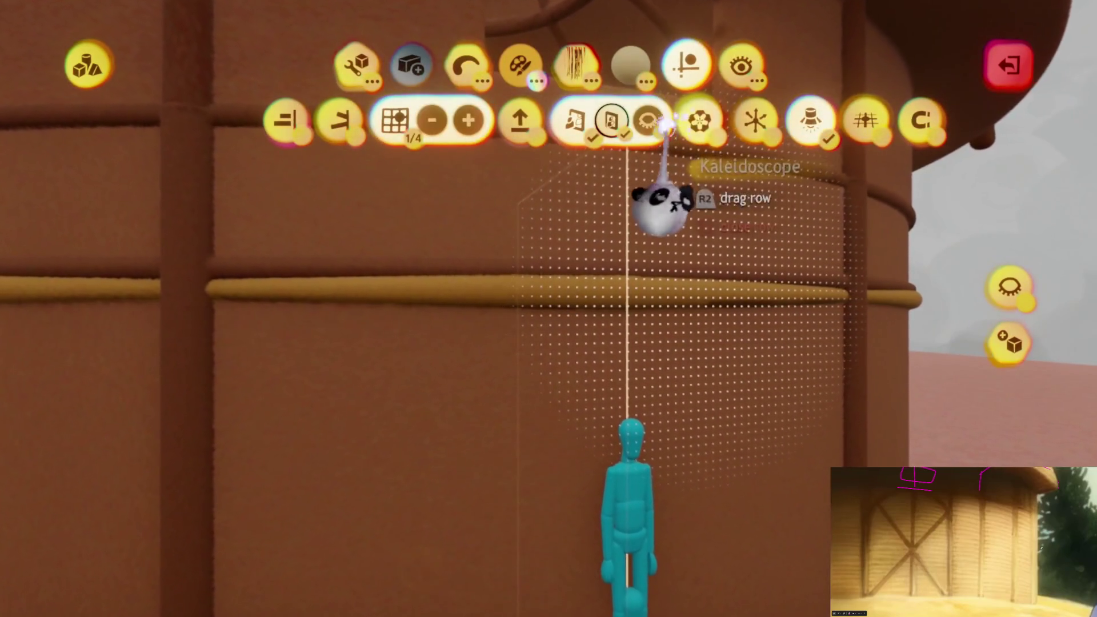
- Pull a copy of the gold band downward and tilt it about 13°
key("Escape")
left_click_drag(611, 299, 607, 364)
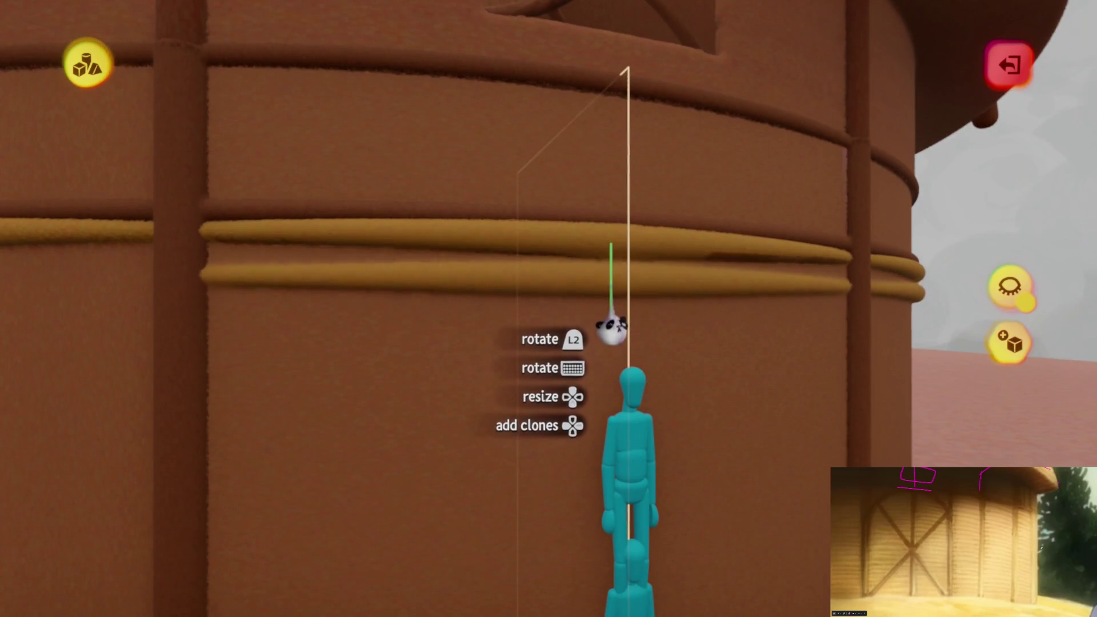
mouse_move(609, 323)
left_mouse_down()
mouse_move(607, 347)
mouse_move(519, 313)
left_mouse_up()
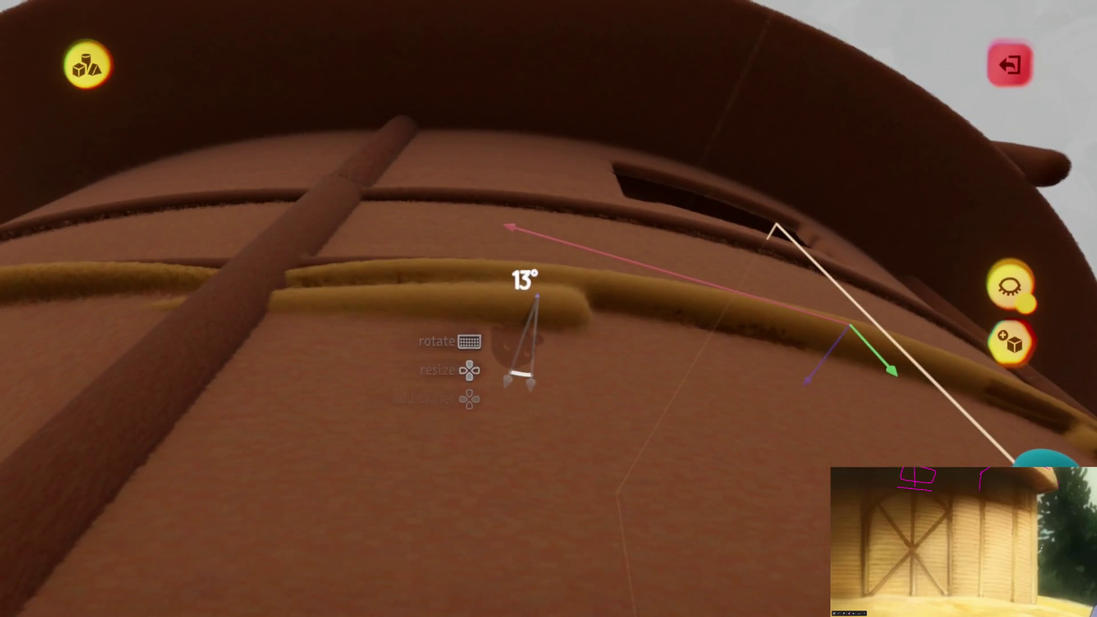
mouse_move(519, 369)
left_mouse_down()
mouse_move(533, 342)
mouse_move(521, 351)
mouse_move(537, 370)
mouse_move(524, 366)
left_mouse_up()
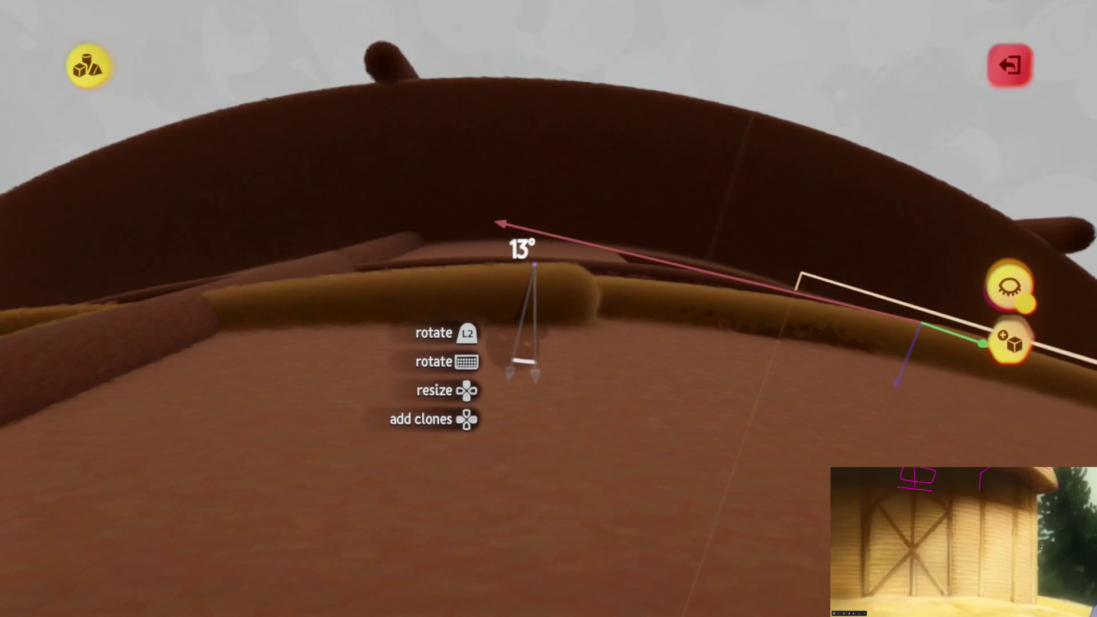
- Turn the copied band 180° and set it just below the first band
left_click_drag(548, 299, 543, 273)
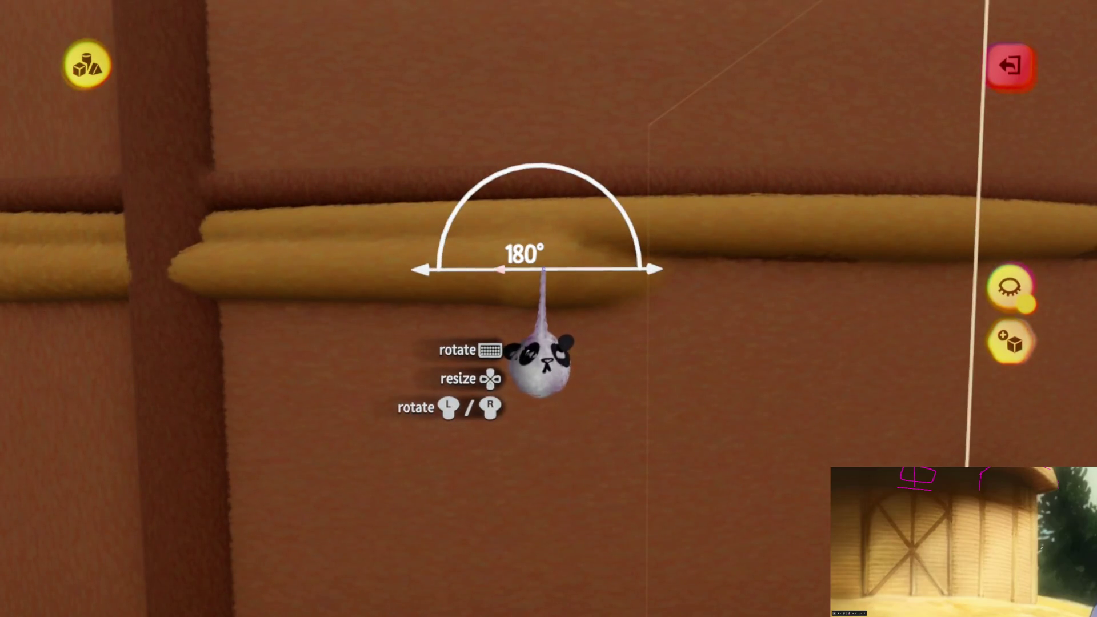
mouse_move(583, 394)
left_mouse_down()
mouse_move(489, 416)
mouse_move(480, 392)
mouse_move(637, 382)
left_mouse_up()
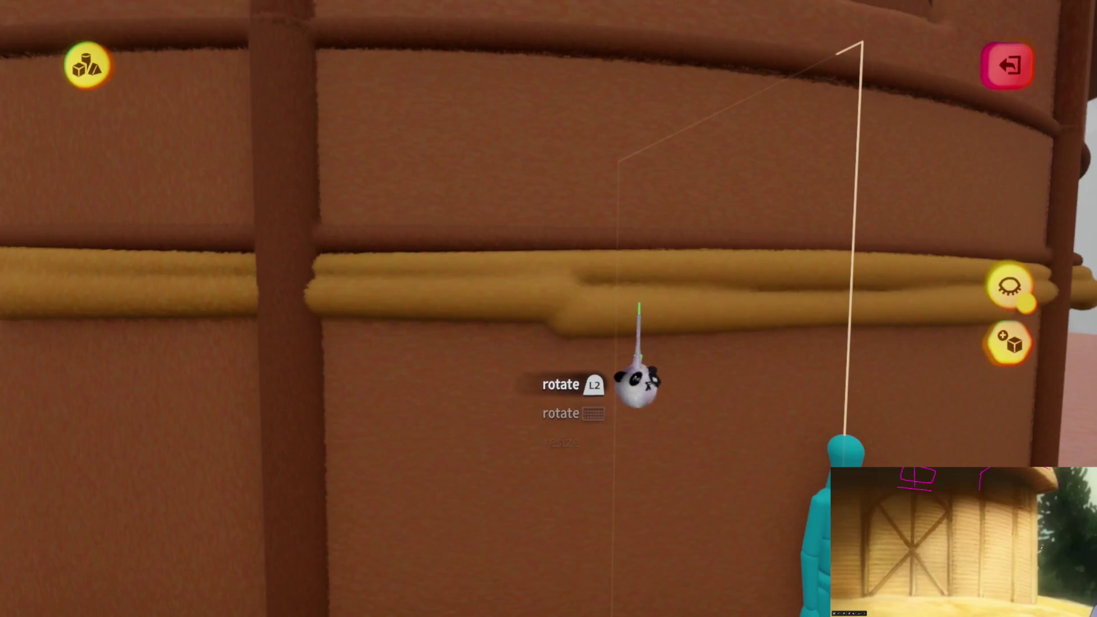
mouse_move(638, 311)
left_mouse_down()
mouse_move(592, 303)
mouse_move(598, 343)
mouse_move(557, 317)
mouse_move(707, 360)
mouse_move(747, 314)
left_mouse_up()
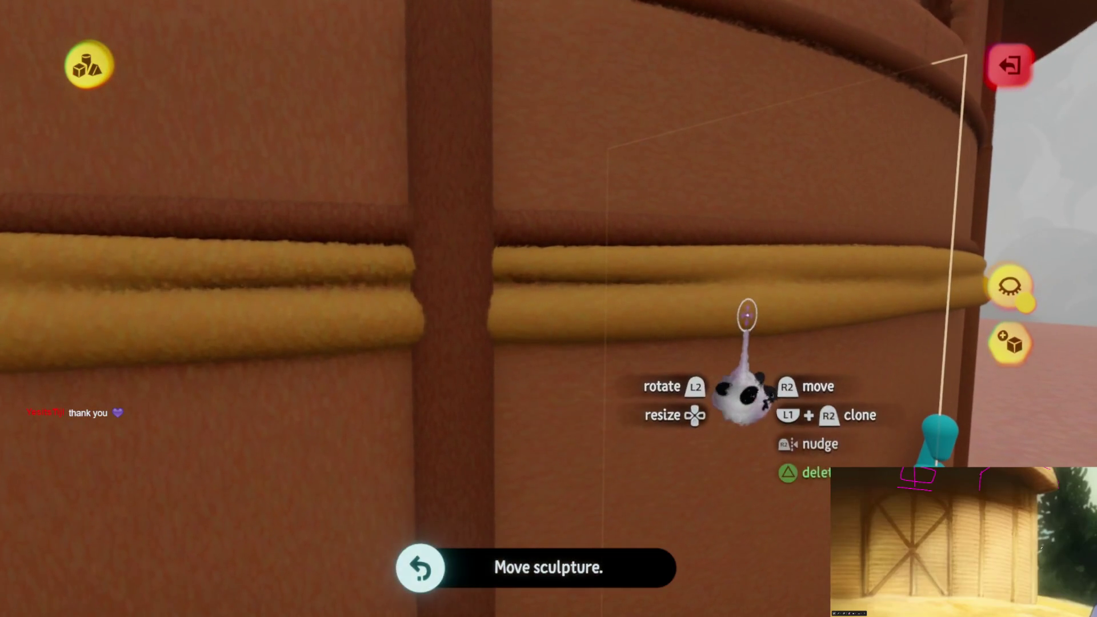
left_click_drag(641, 309, 643, 318)
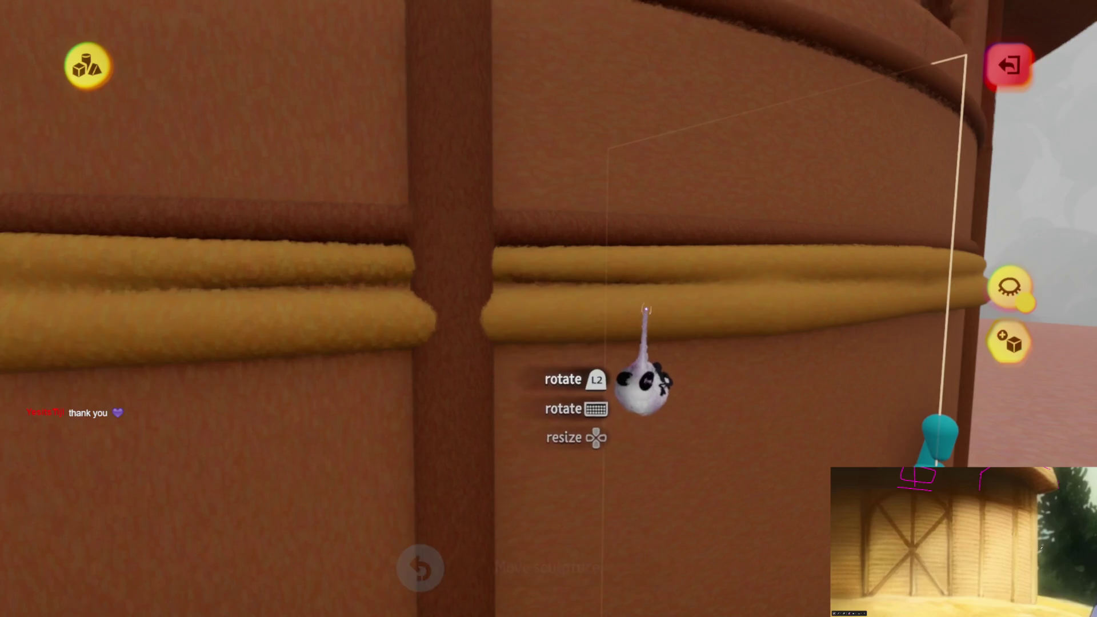
left_click_drag(640, 377, 680, 380)
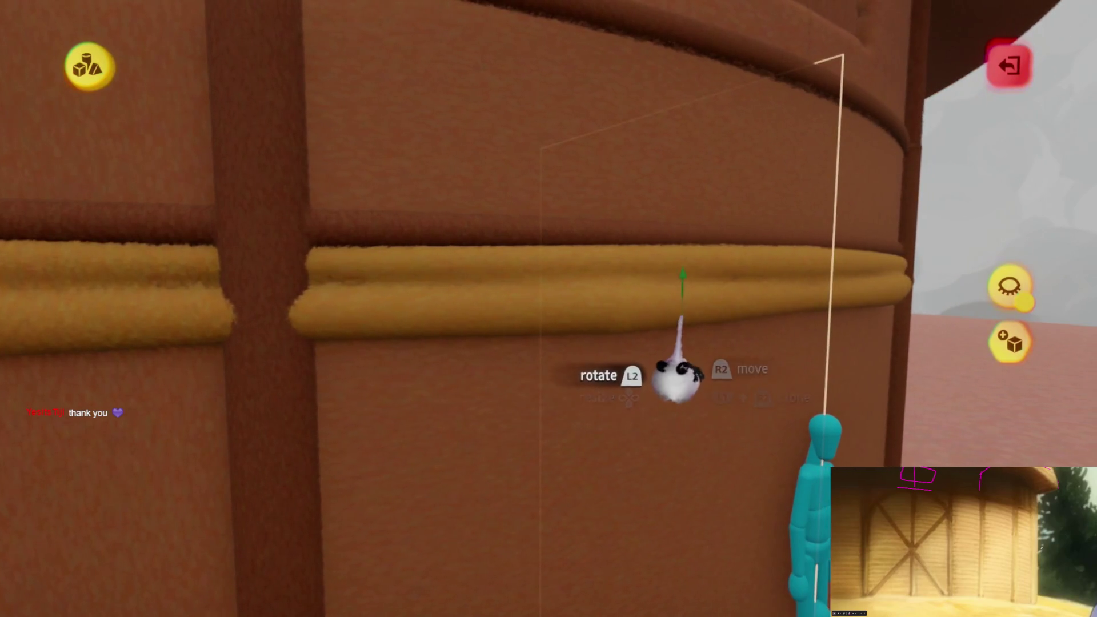
mouse_move(681, 317)
left_mouse_down()
mouse_move(641, 324)
mouse_move(595, 394)
mouse_move(632, 371)
mouse_move(635, 325)
left_mouse_up()
- Clone the rope band into a stack of rings running down the wall
key("Right")
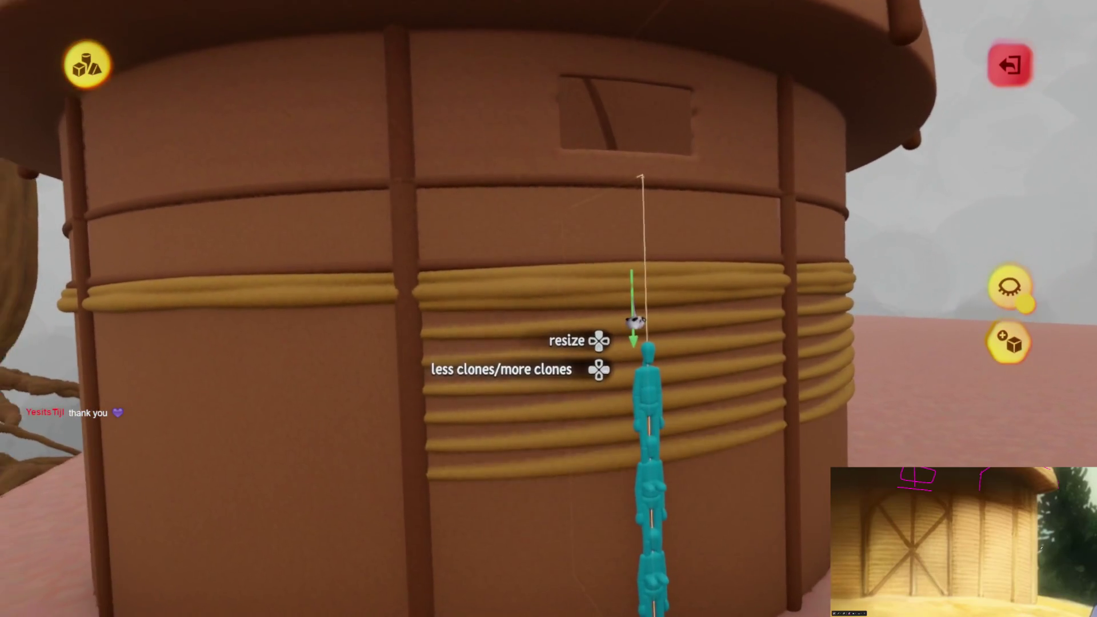
key("Right")
key("Right")
key("Right")
key("Right")
key("Right")
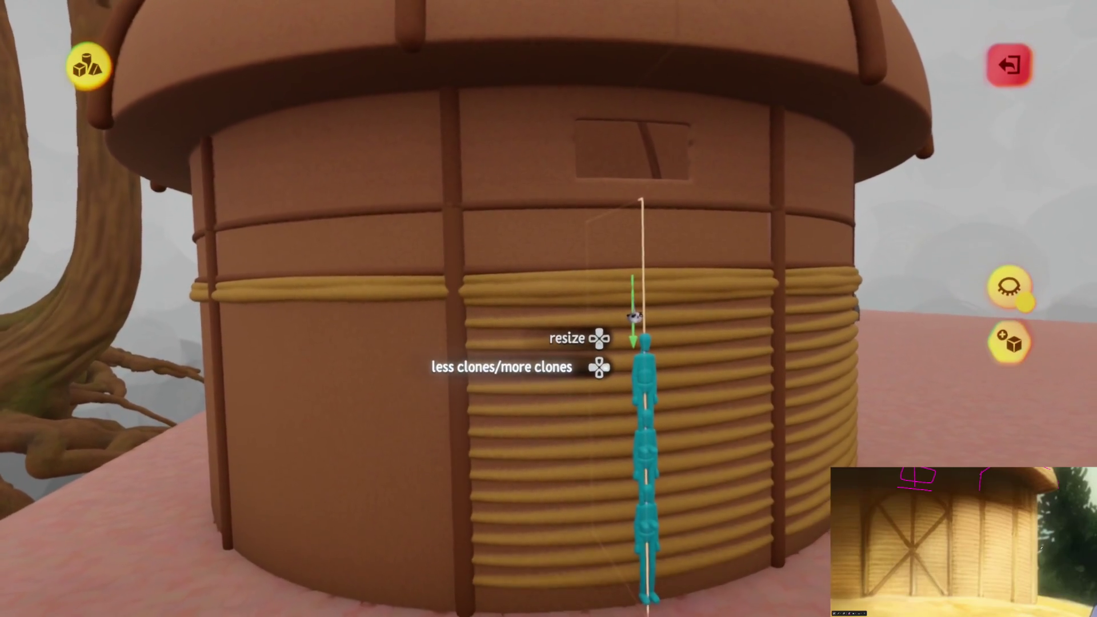
mouse_move(634, 316)
left_mouse_down()
mouse_move(612, 342)
mouse_move(578, 349)
mouse_move(583, 308)
mouse_move(585, 466)
mouse_move(588, 269)
left_mouse_up()
- Orbit around the hut to inspect the rope rings on the lower wall
mouse_move(580, 212)
left_mouse_down()
mouse_move(571, 330)
mouse_move(581, 363)
left_mouse_up()
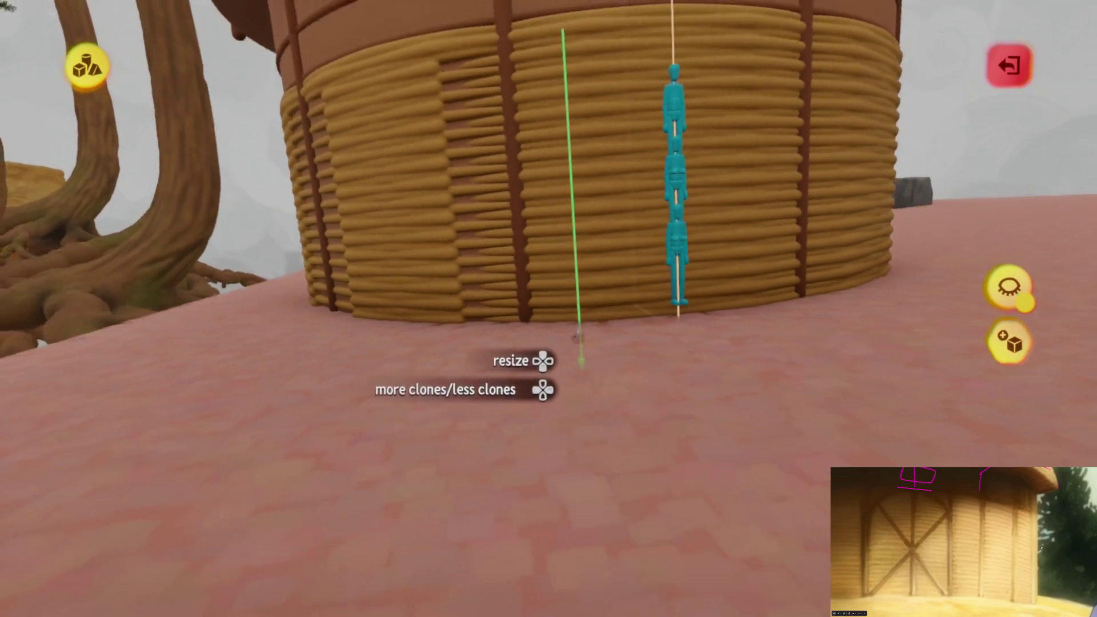
scroll(570, 335, "down", 5)
scroll(661, 453, "up", 3)
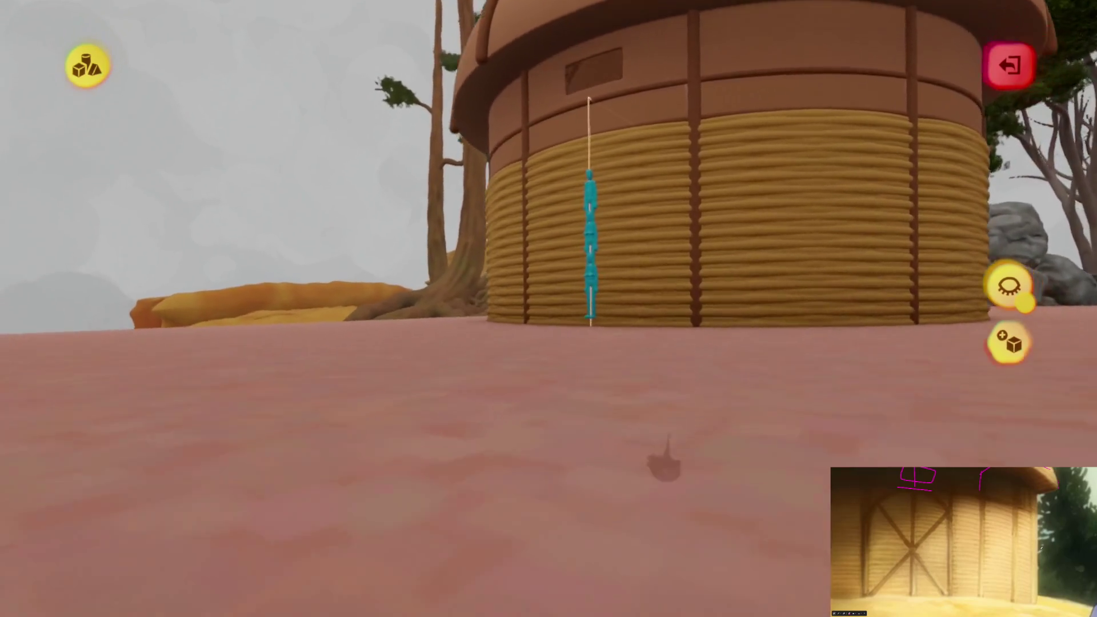
mouse_move(719, 581)
left_mouse_down()
mouse_move(631, 558)
mouse_move(633, 530)
left_mouse_up()
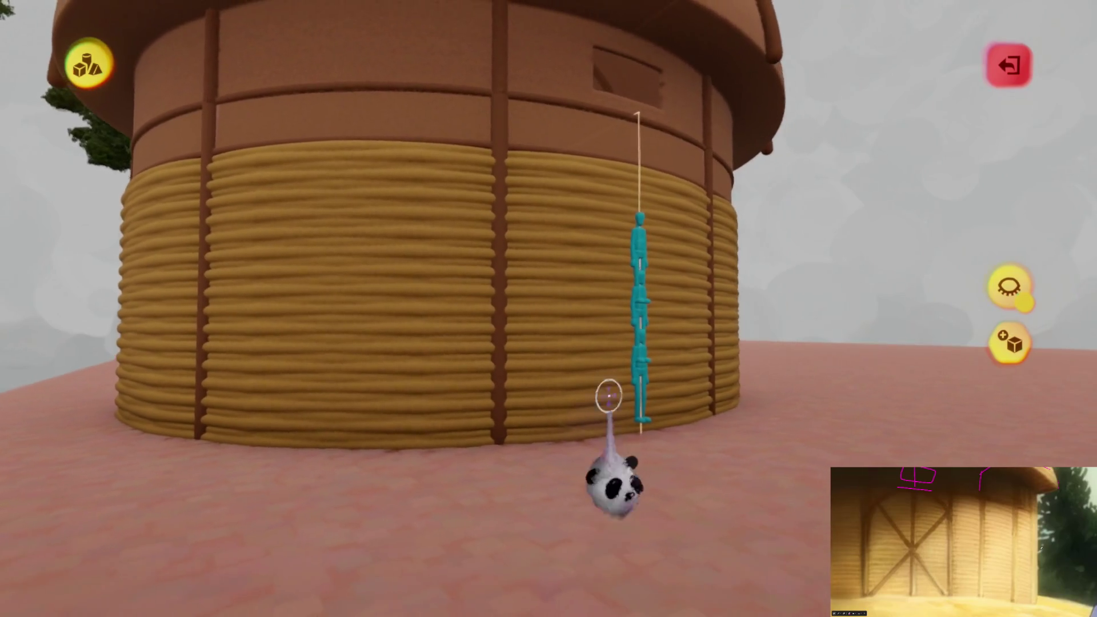
mouse_move(596, 402)
left_mouse_down()
mouse_move(594, 372)
mouse_move(441, 289)
mouse_move(703, 252)
mouse_move(596, 388)
mouse_move(571, 366)
mouse_move(485, 365)
mouse_move(571, 360)
mouse_move(606, 377)
mouse_move(595, 374)
left_mouse_up()
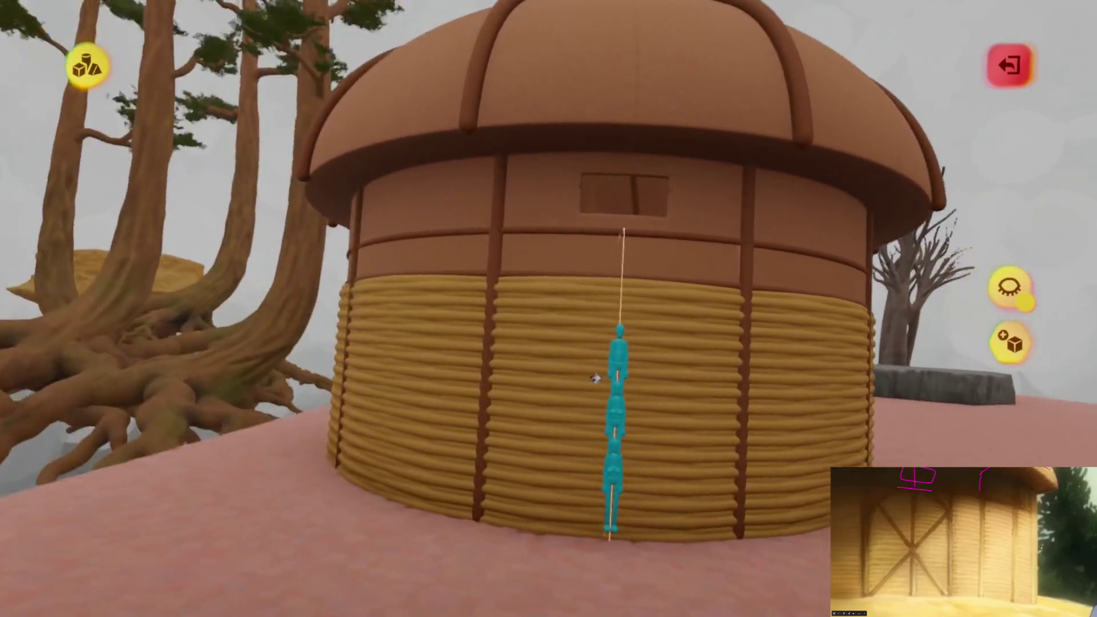
key("Tab")
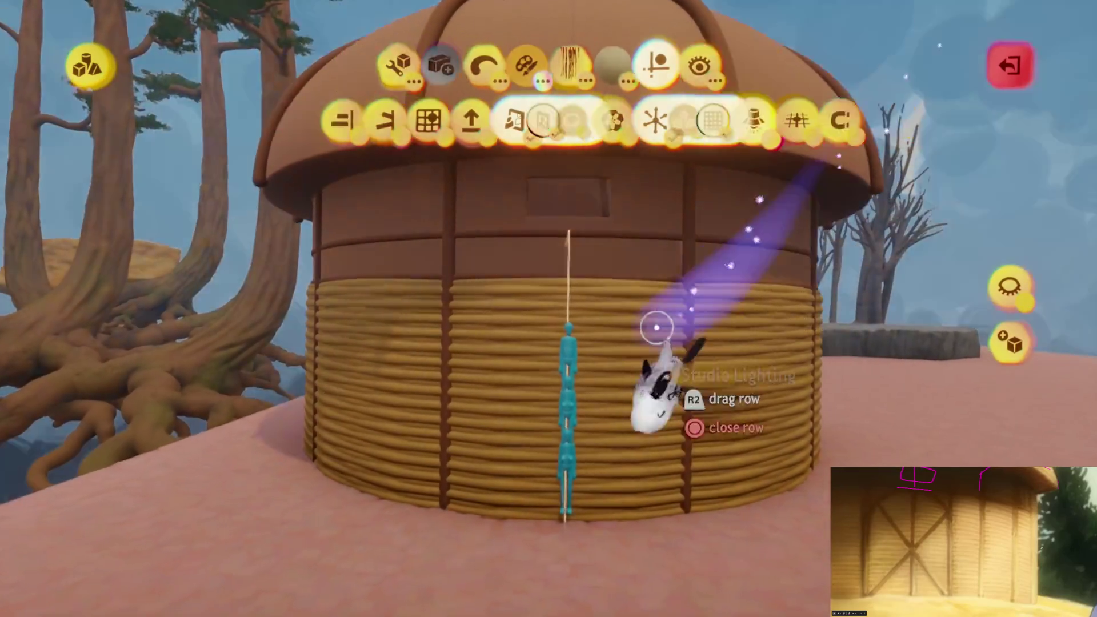
key("Escape")
mouse_move(657, 327)
left_mouse_down()
mouse_move(651, 365)
mouse_move(607, 376)
left_mouse_up()
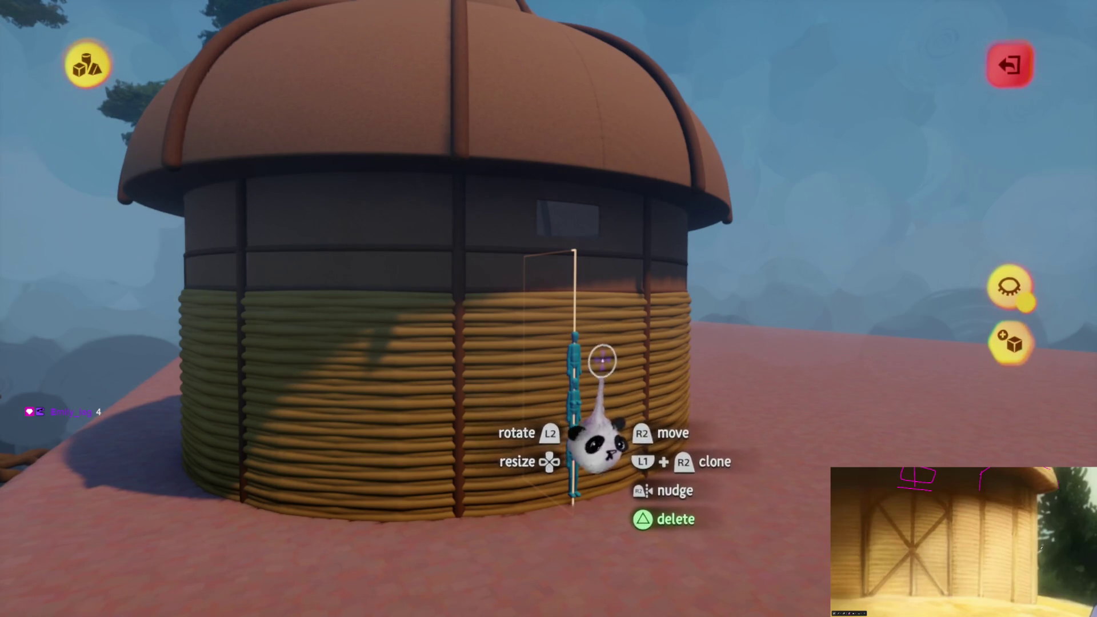
mouse_move(589, 381)
left_mouse_down()
mouse_move(587, 372)
mouse_move(614, 386)
mouse_move(599, 382)
left_mouse_up()
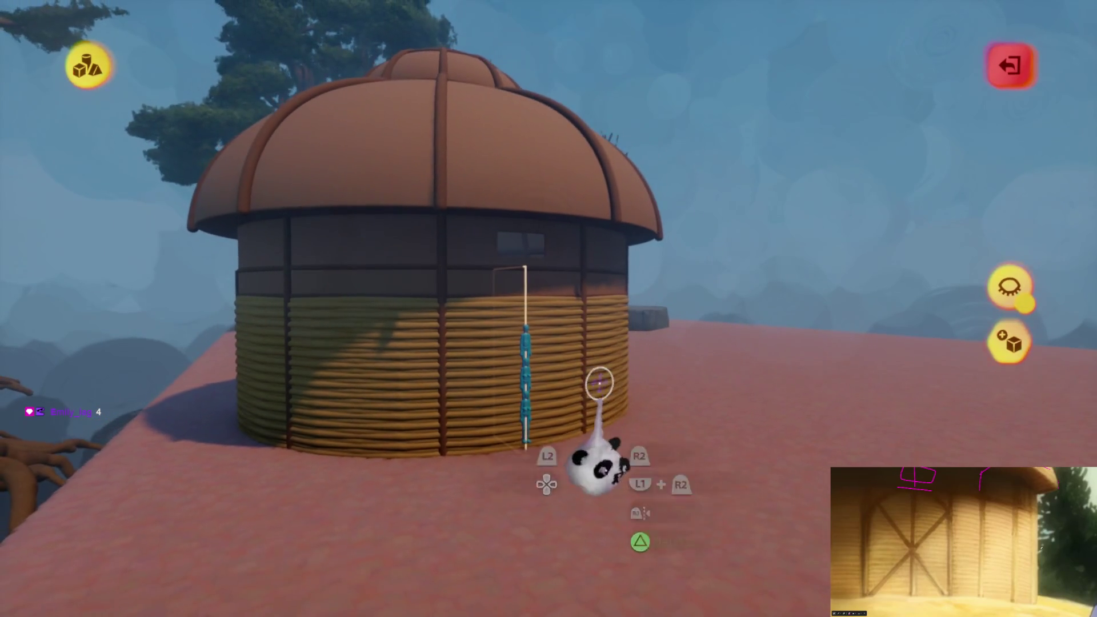
mouse_move(451, 432)
left_mouse_down()
mouse_move(529, 355)
mouse_move(482, 384)
mouse_move(530, 366)
left_mouse_up()
scroll(529, 367, "up", 5)
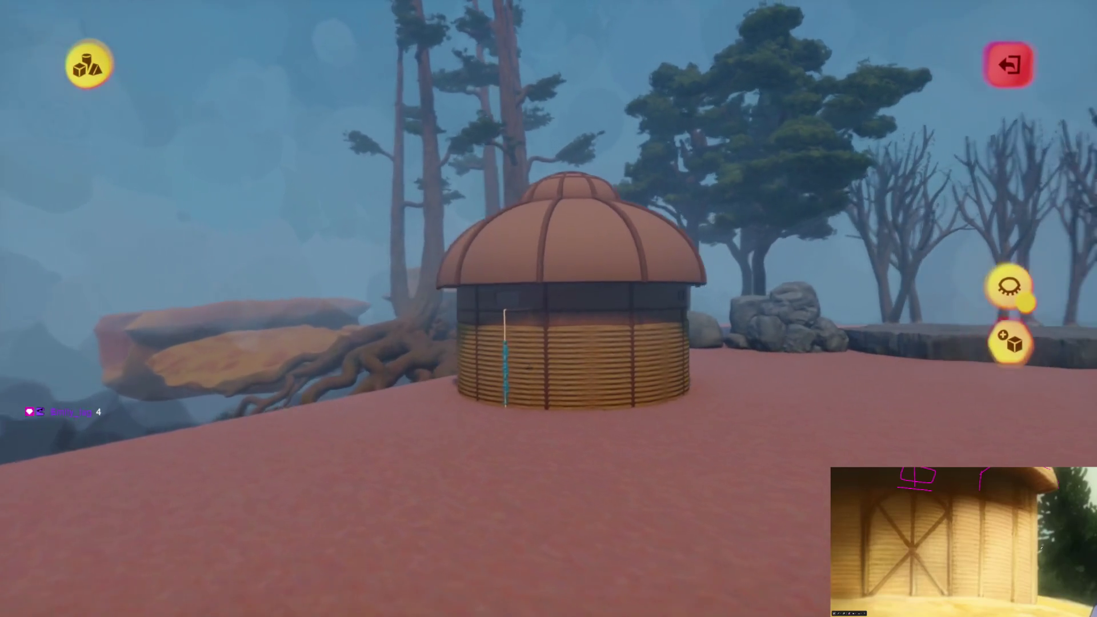
scroll(533, 372, "up", 5)
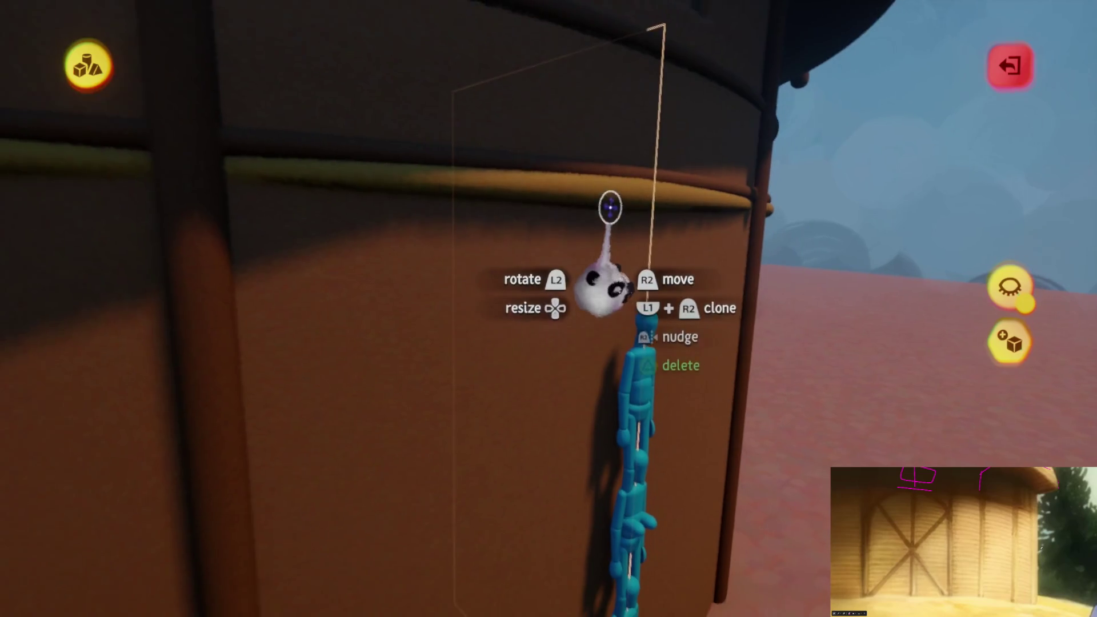
- Grab the clone puppet and add more stacked rope band clones up the wall
left_click_drag(615, 196, 614, 200)
left_click_drag(609, 275, 607, 265)
key("Right")
key("Right")
key("Right")
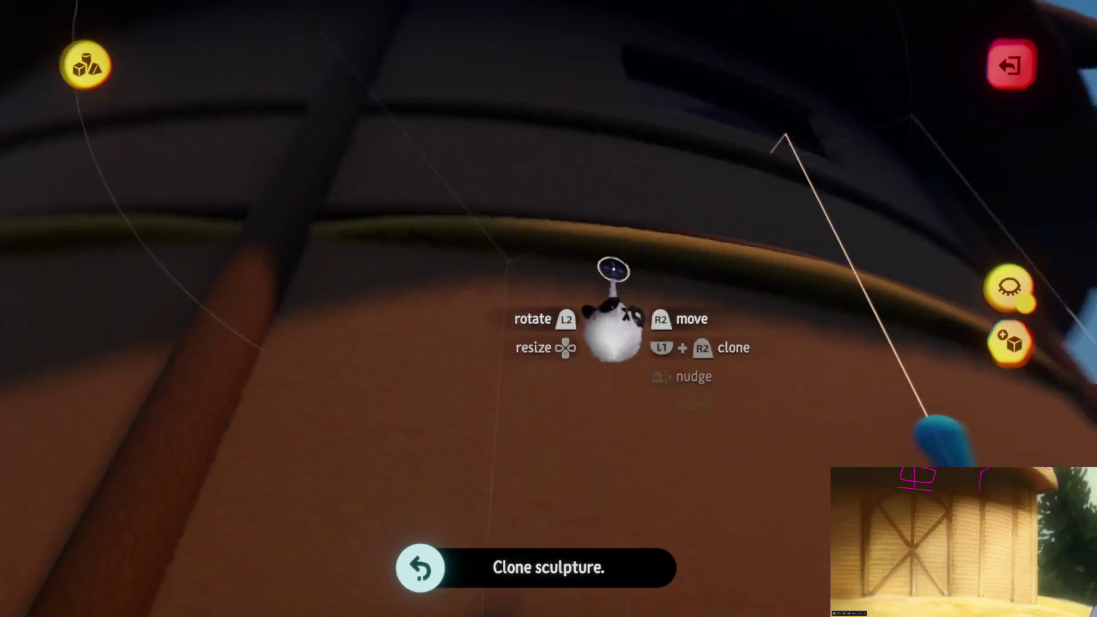
- Move a rope band beside the post and rotate it about 9° into line
middle_click_drag(613, 269, 631, 315)
right_click_drag(622, 290, 623, 292)
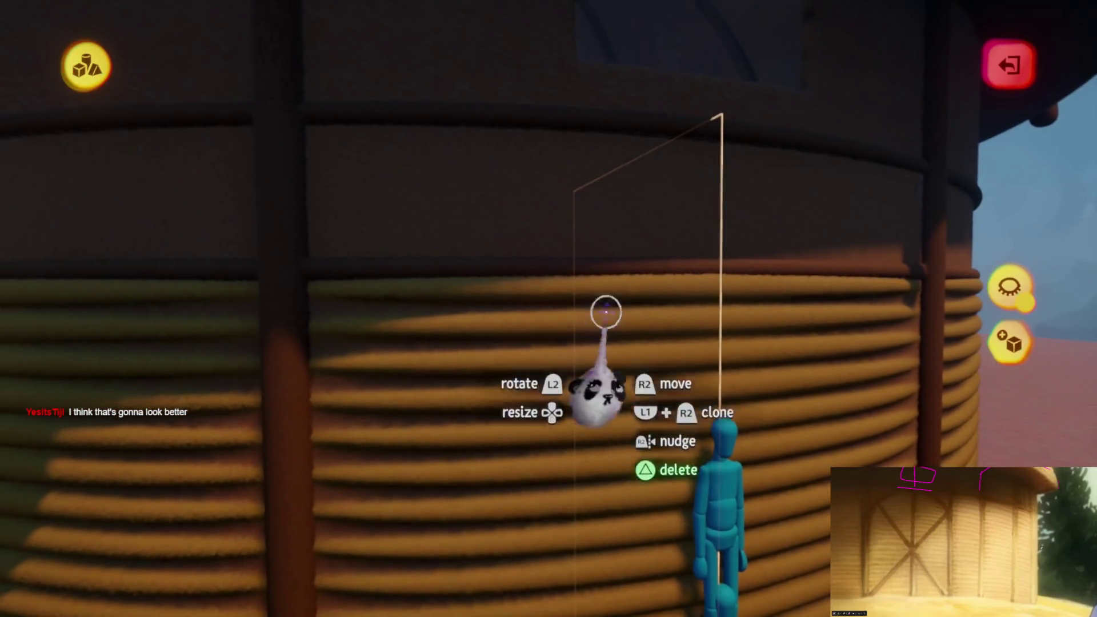
mouse_move(549, 349)
left_mouse_down()
mouse_move(522, 348)
mouse_move(554, 351)
mouse_move(524, 382)
left_mouse_up()
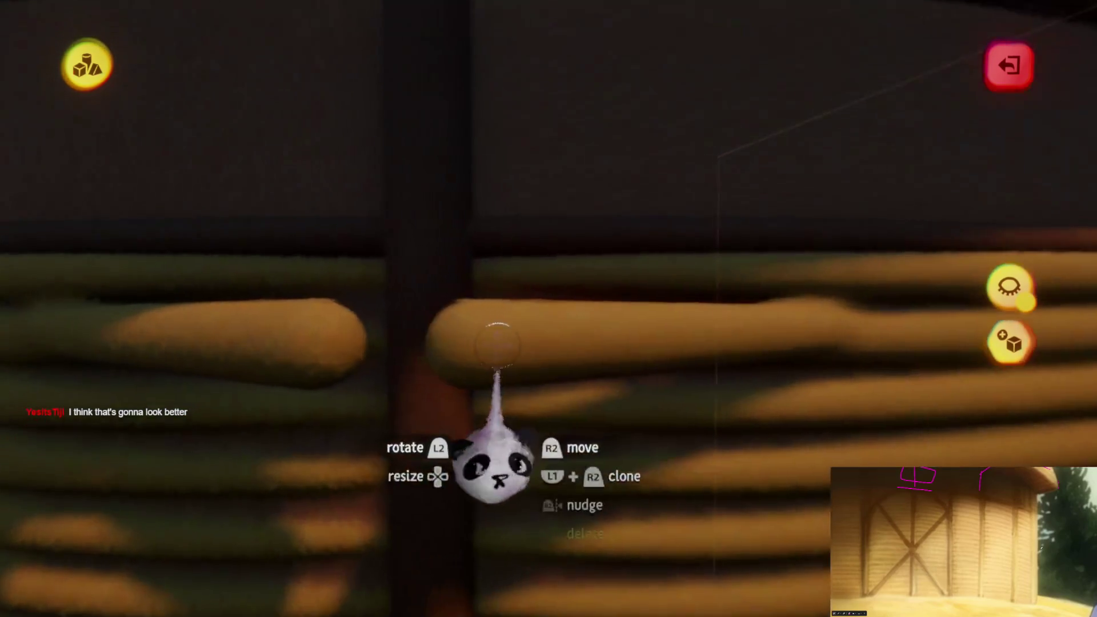
mouse_move(519, 420)
left_mouse_down()
mouse_move(552, 440)
mouse_move(542, 407)
left_mouse_up()
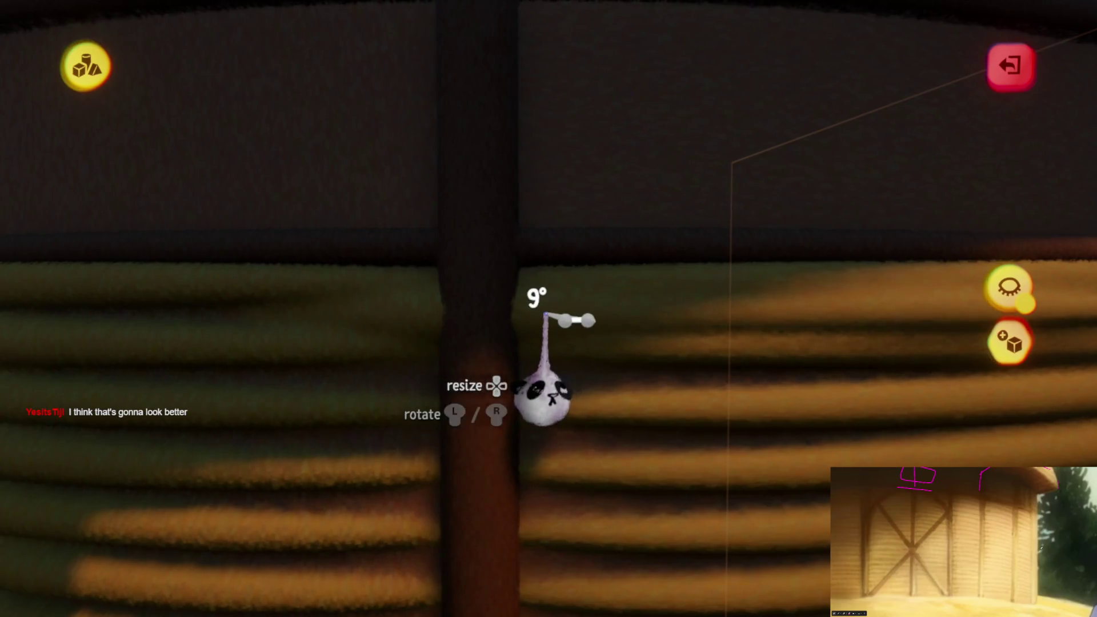
left_click_drag(545, 315, 548, 326)
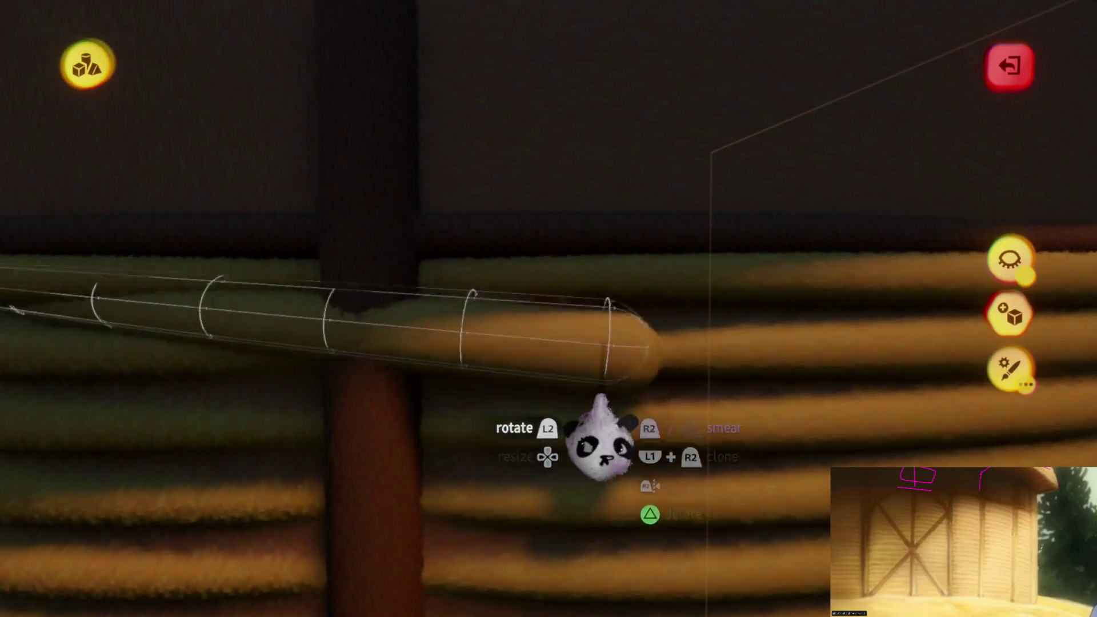
key("Escape")
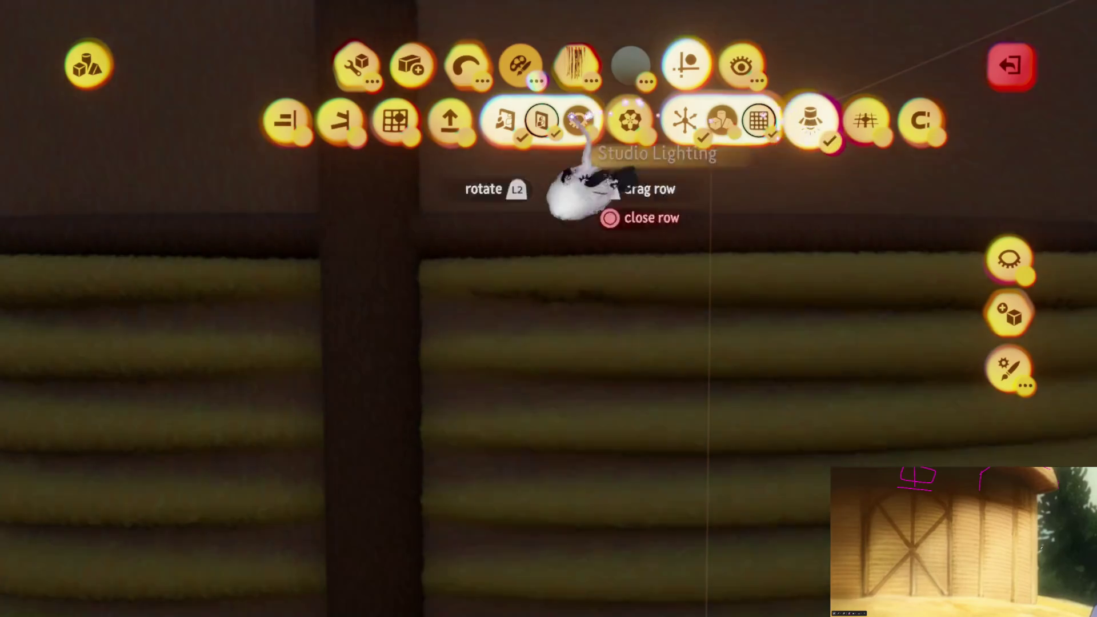
left_click(400, 120)
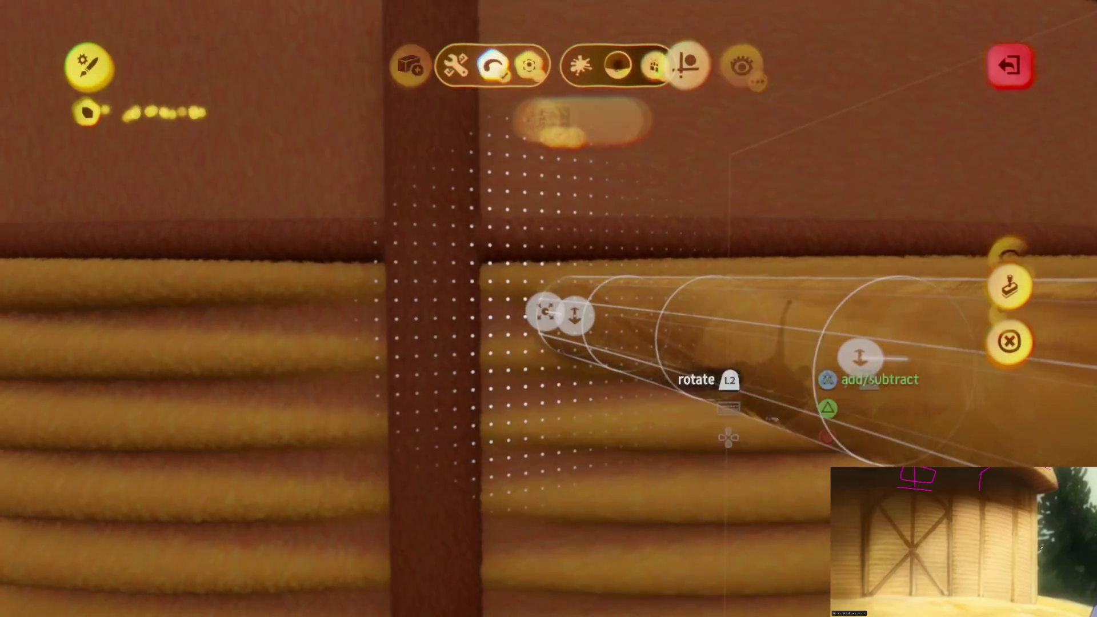
- Smear the rope band's end toward the post
key("Escape")
key("Escape")
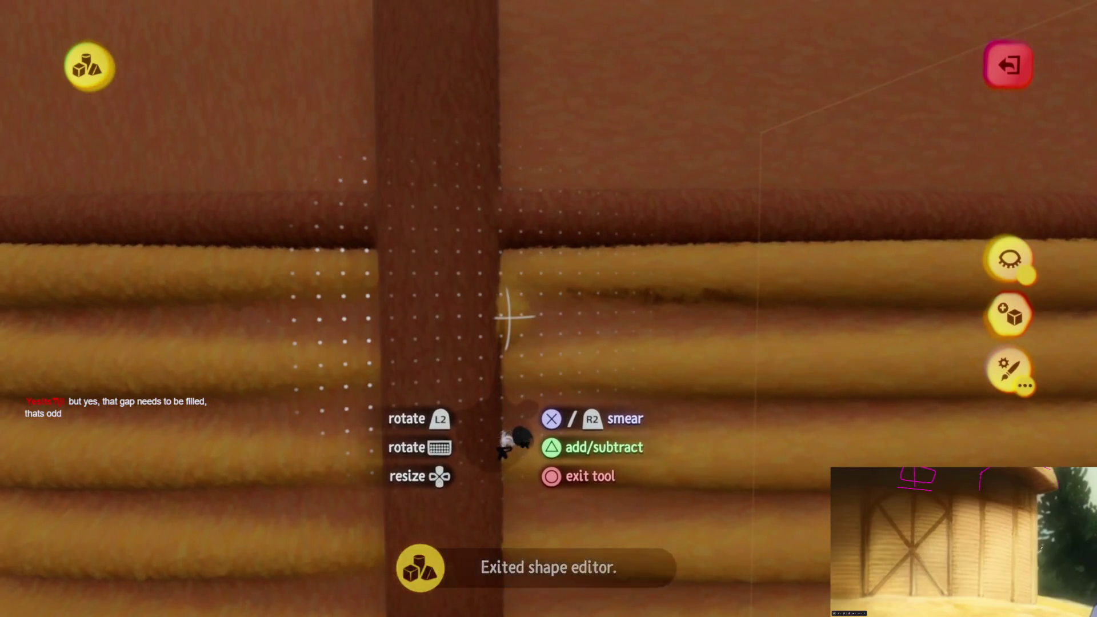
mouse_move(517, 436)
left_mouse_down()
mouse_move(502, 436)
mouse_move(534, 411)
mouse_move(532, 429)
mouse_move(559, 429)
mouse_move(563, 417)
mouse_move(554, 436)
left_mouse_up()
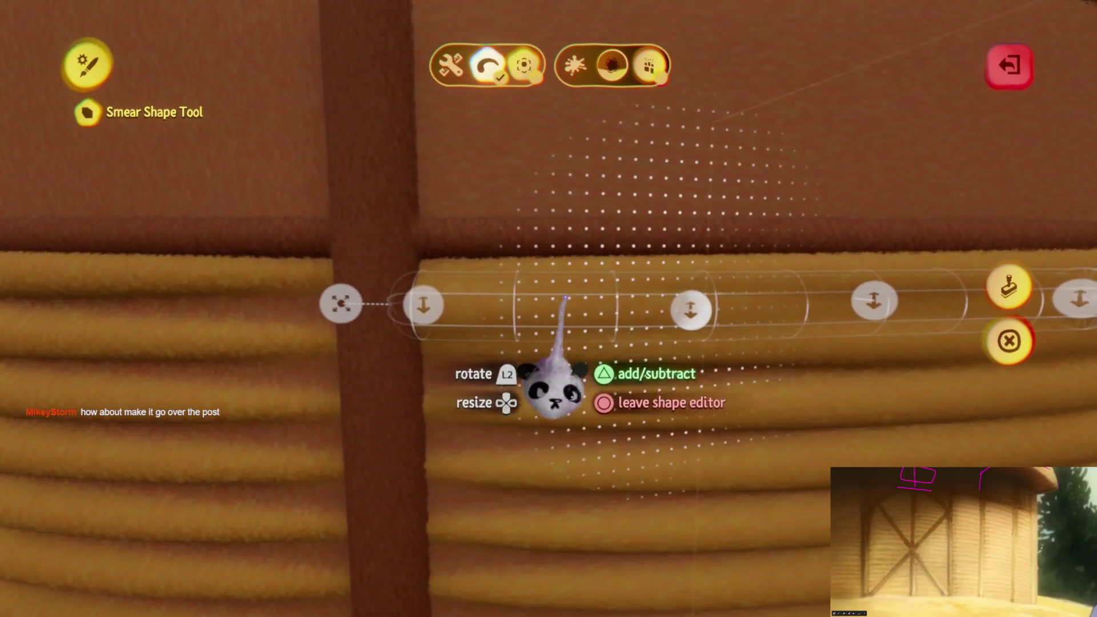
key("Escape")
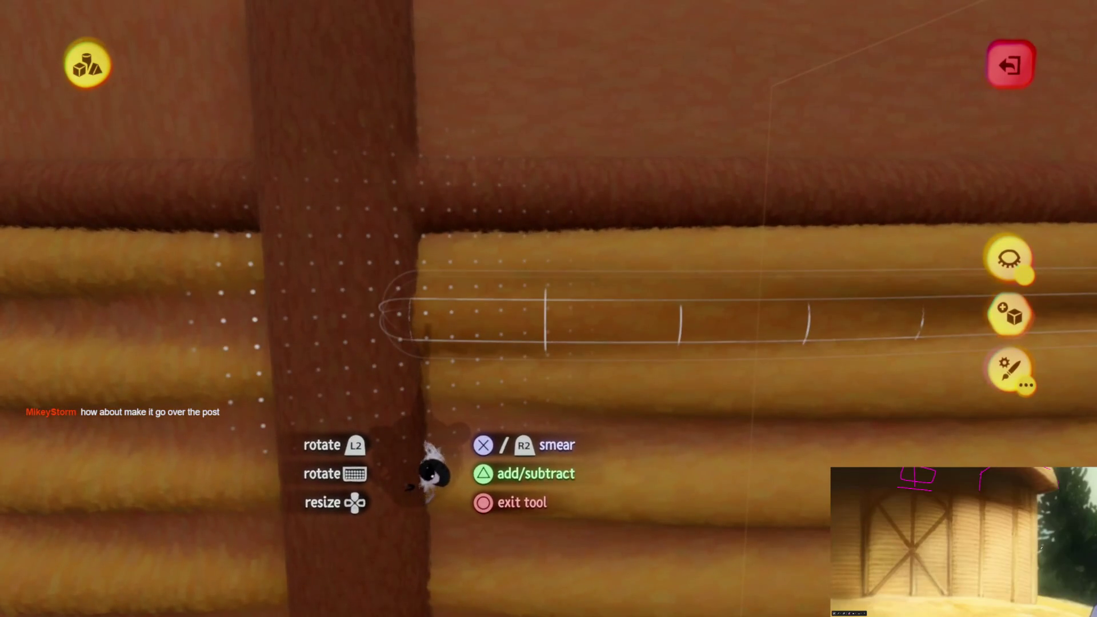
key("Escape")
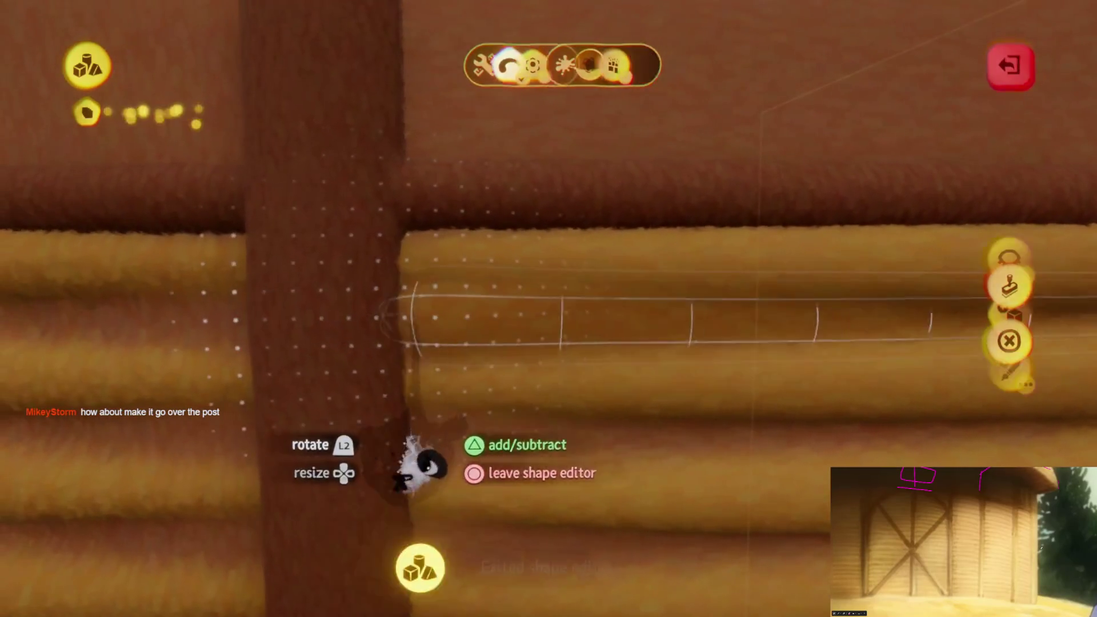
key("Escape")
key("Escape")
- Pull the band's end across the post so it covers the gap in the coil
left_click(412, 463)
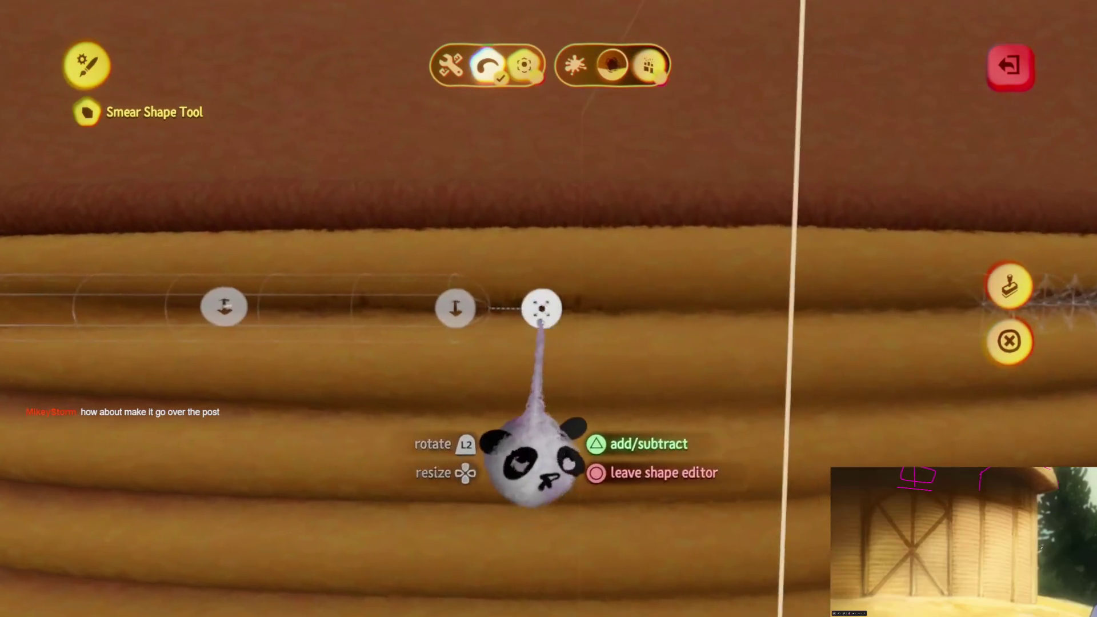
mouse_move(468, 309)
left_mouse_down()
mouse_move(553, 308)
mouse_move(541, 309)
left_mouse_up()
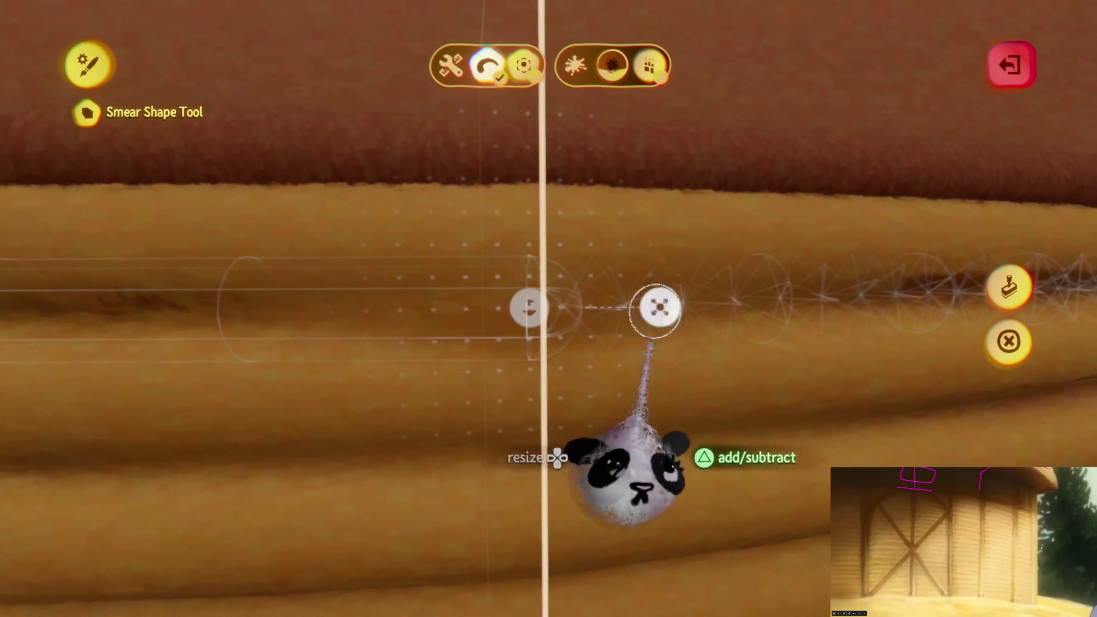
mouse_move(637, 307)
left_mouse_down()
mouse_move(588, 335)
mouse_move(553, 309)
mouse_move(564, 306)
left_mouse_up()
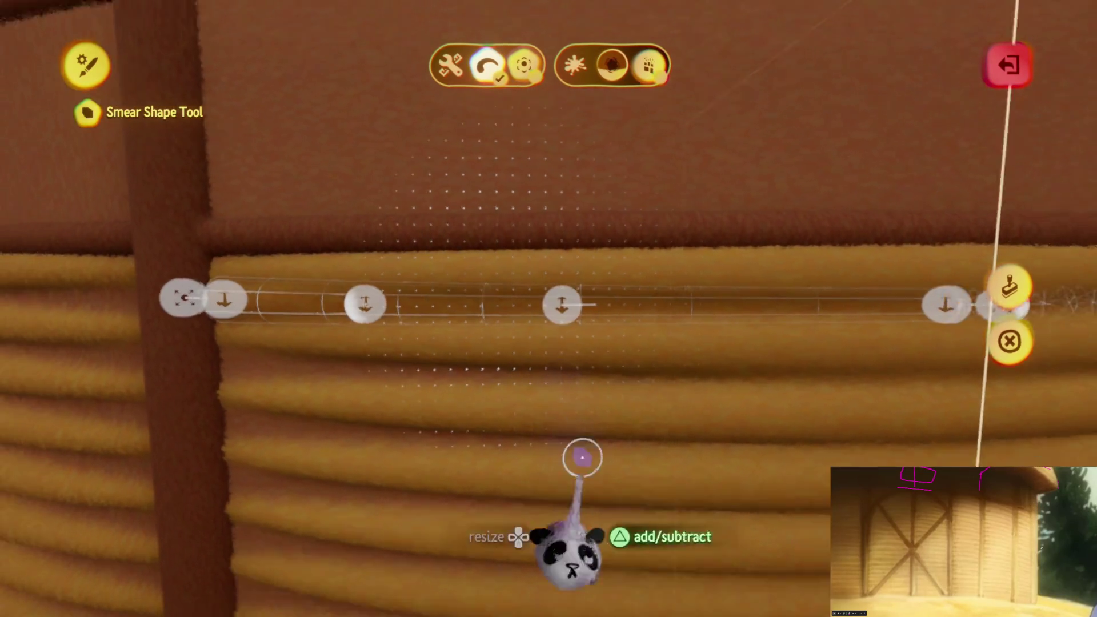
key("Escape")
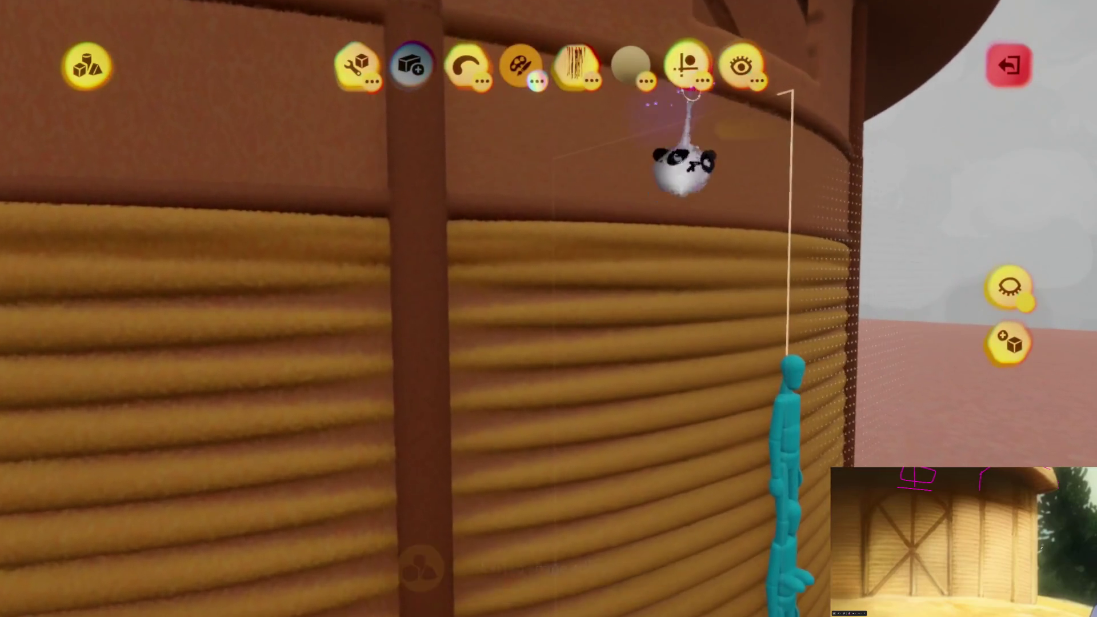
left_click(678, 64)
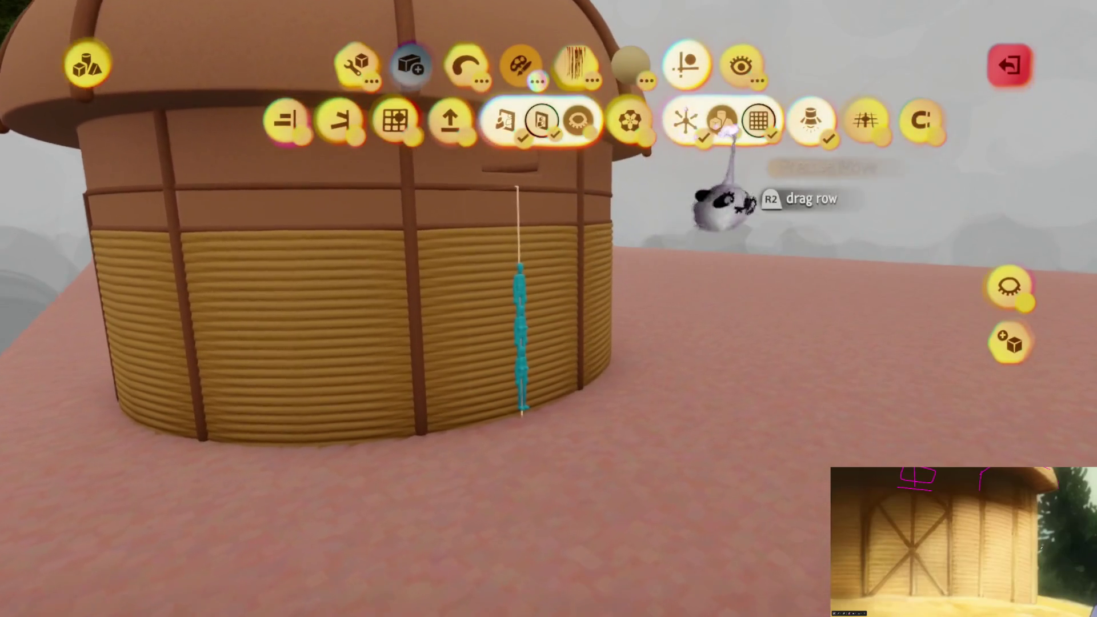
- Close the guide options and tool menus after checking the rope-ringed wall
key("Escape")
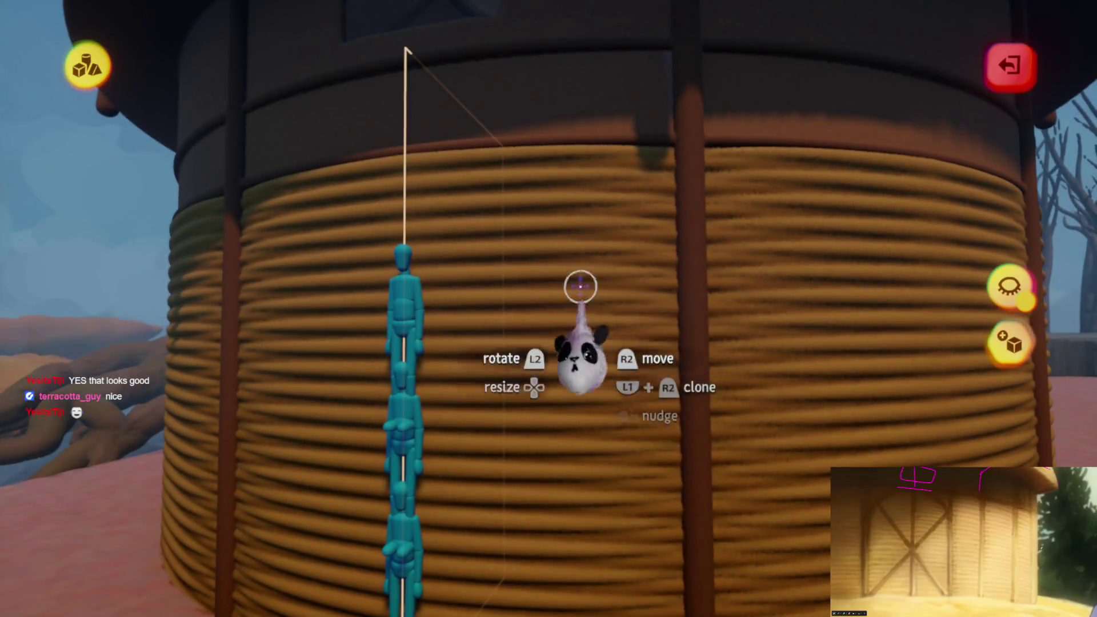
key("Escape")
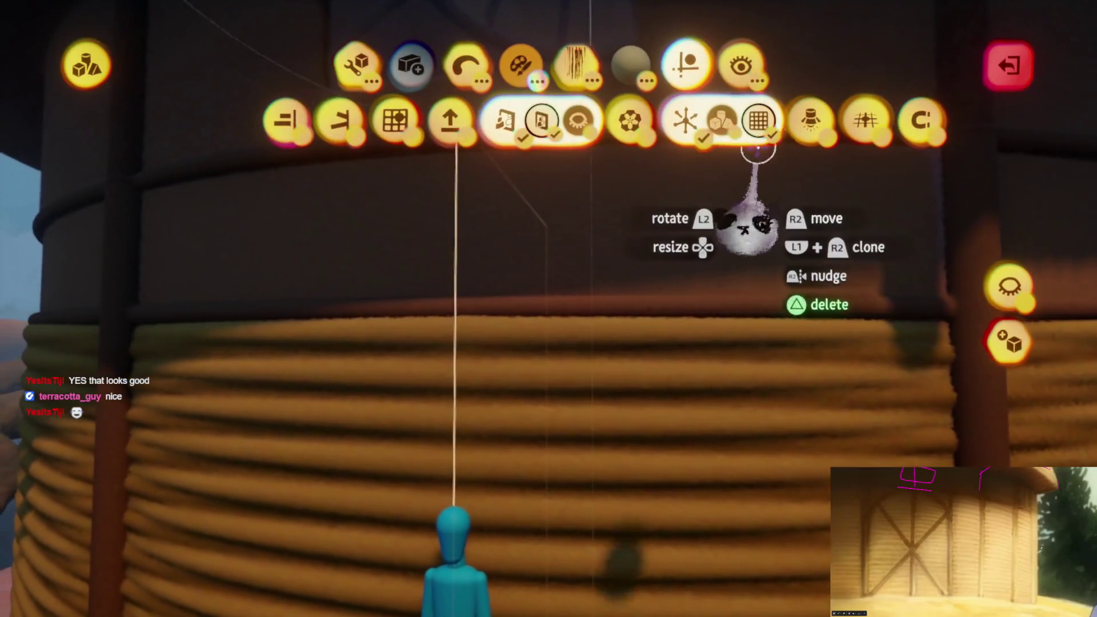
key("Escape")
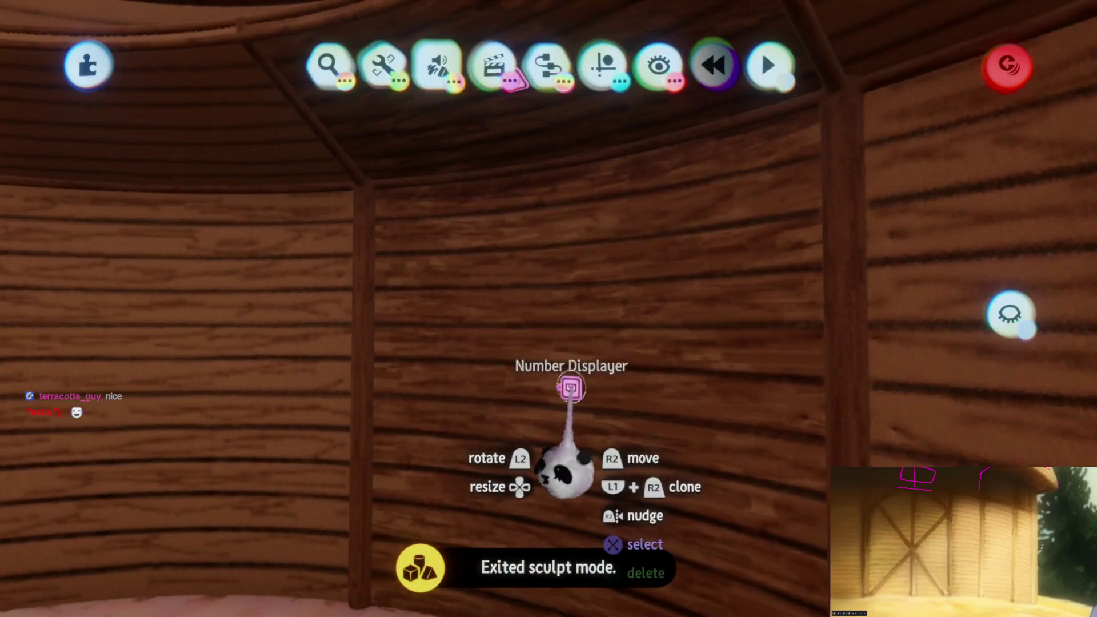
left_click(568, 407)
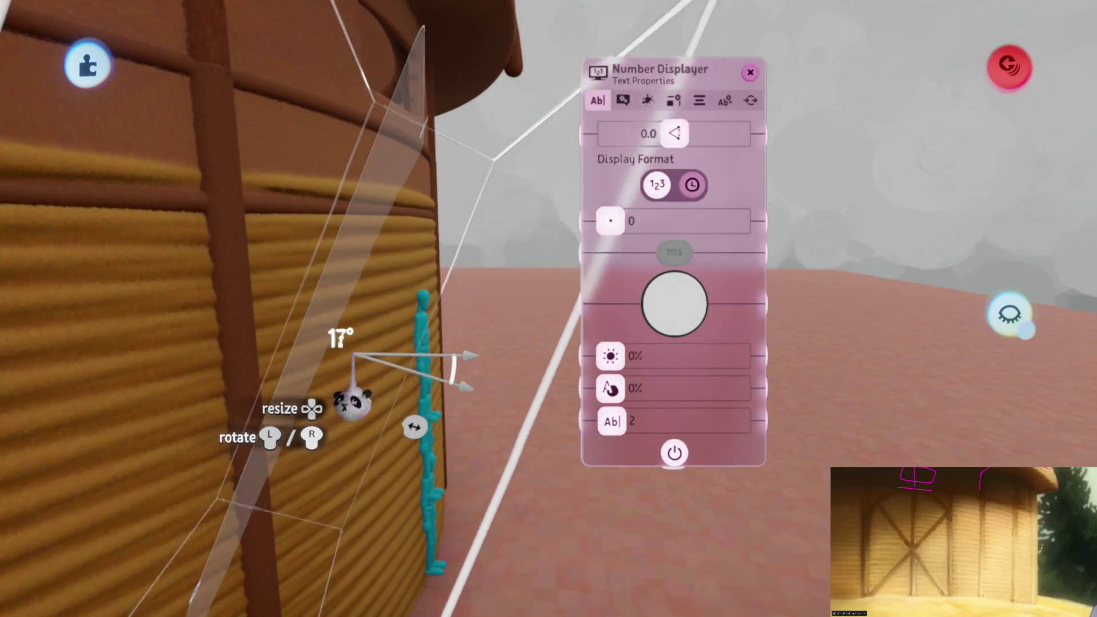
key("Escape")
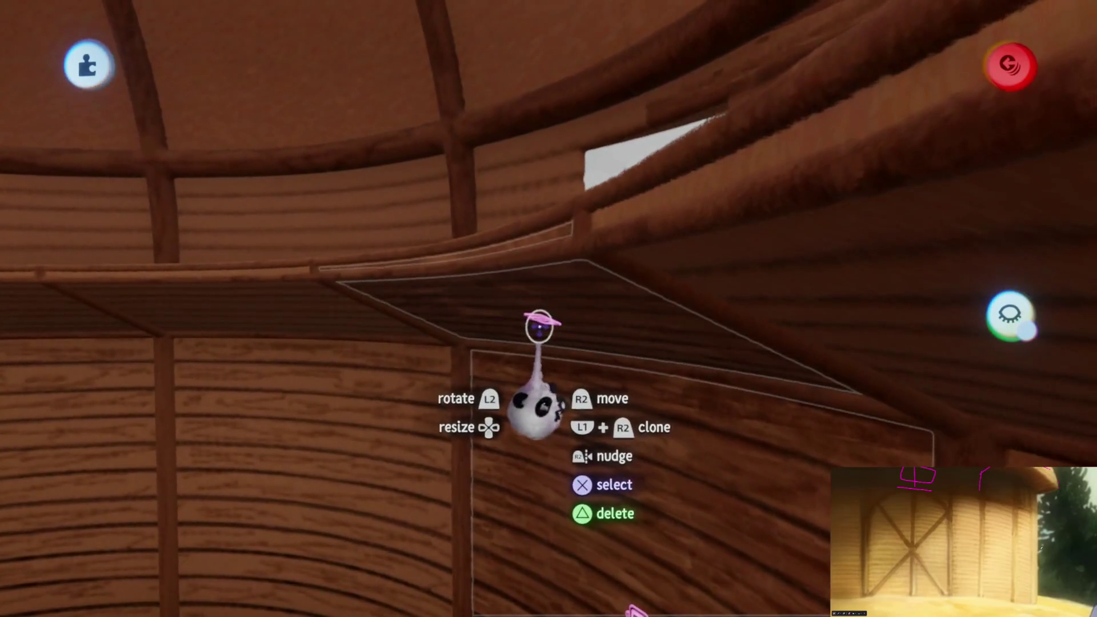
left_click(537, 403)
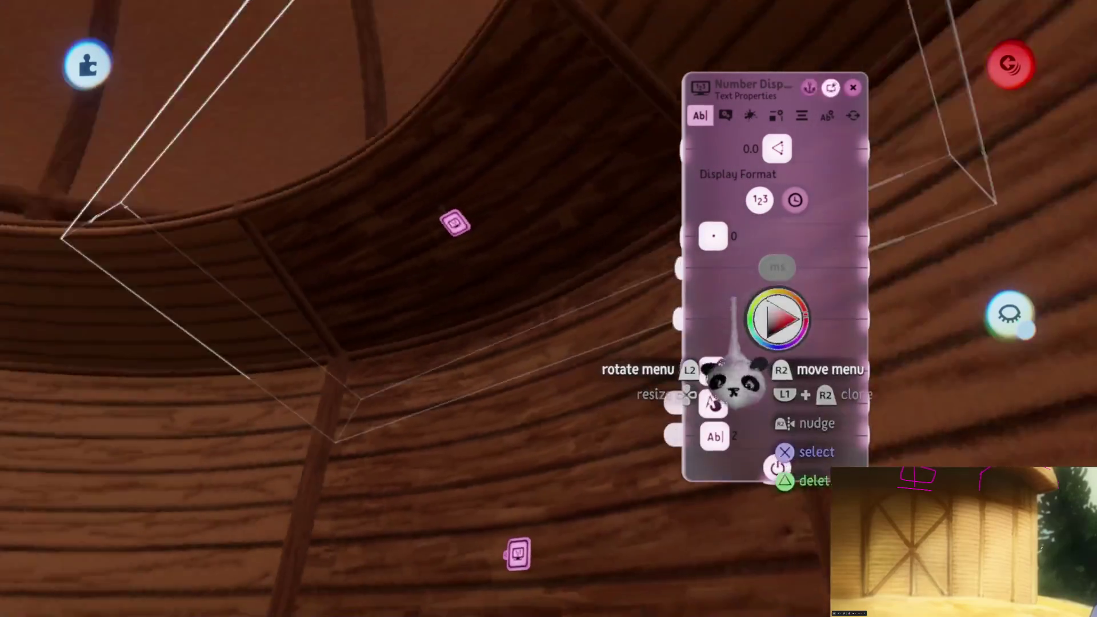
key("Escape")
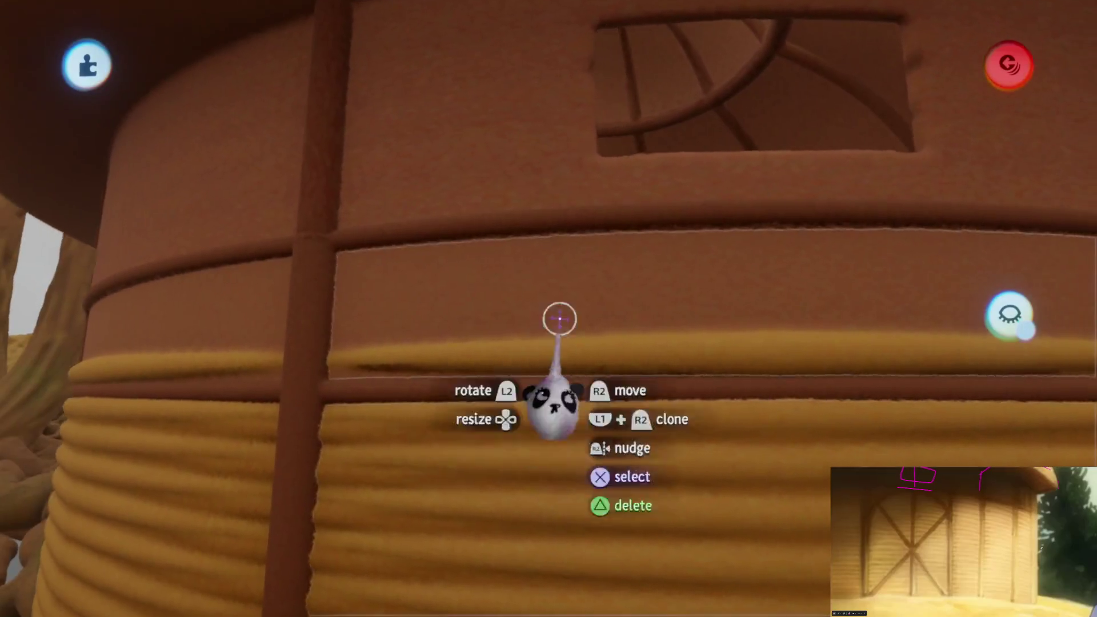
- Lift a rope band piece higher up the wall, then leave sculpt mode
key("Escape")
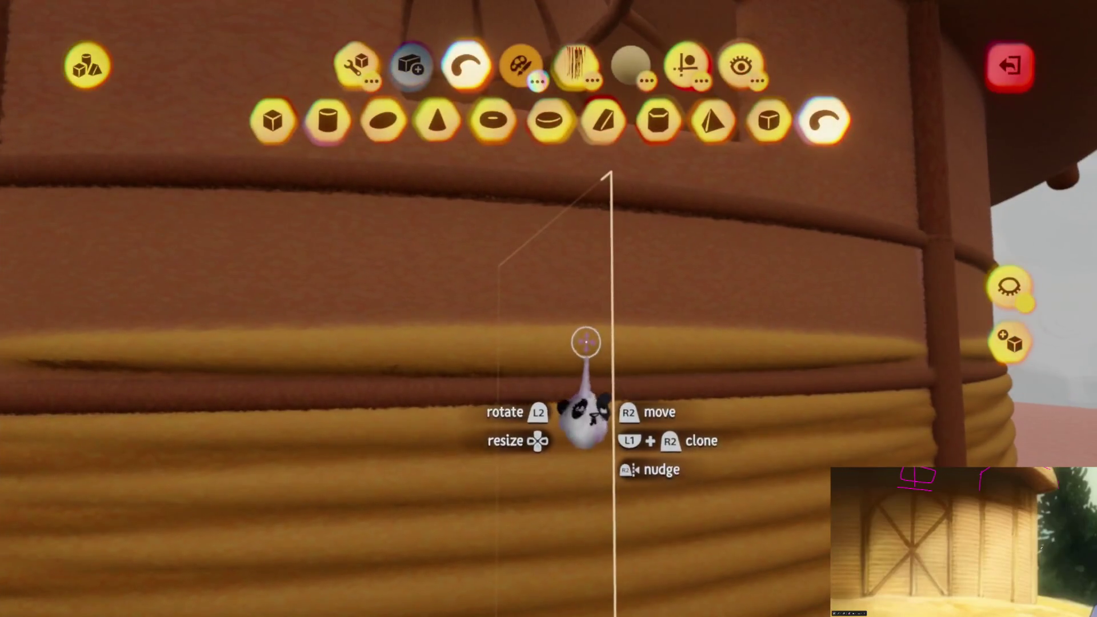
mouse_move(576, 361)
left_mouse_down()
mouse_move(576, 280)
mouse_move(580, 289)
mouse_move(563, 293)
left_mouse_up()
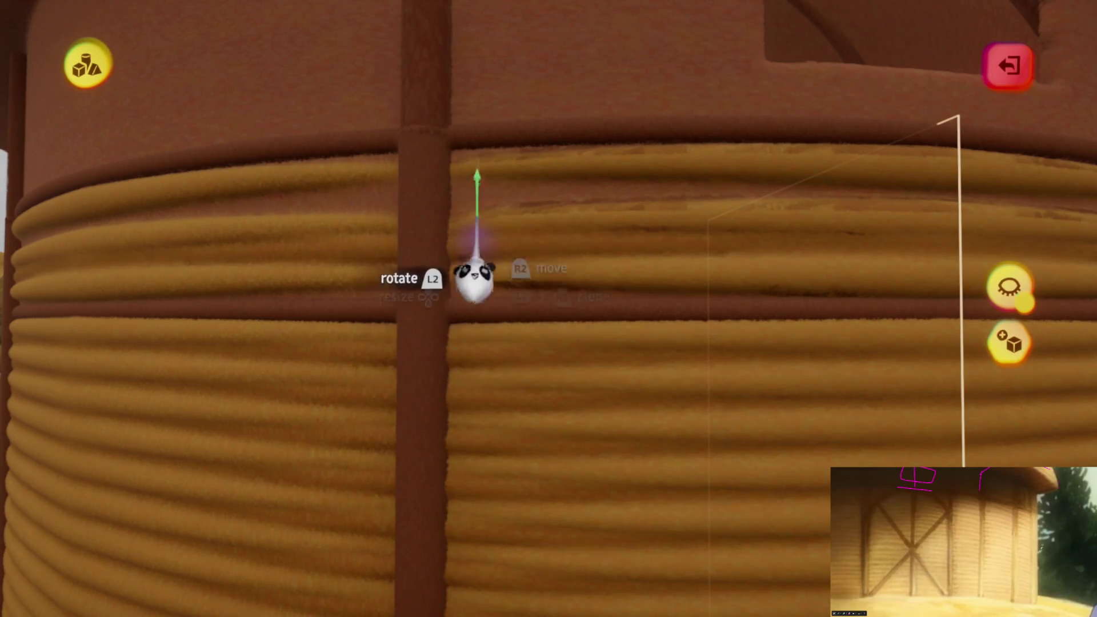
left_click_drag(474, 202, 563, 350)
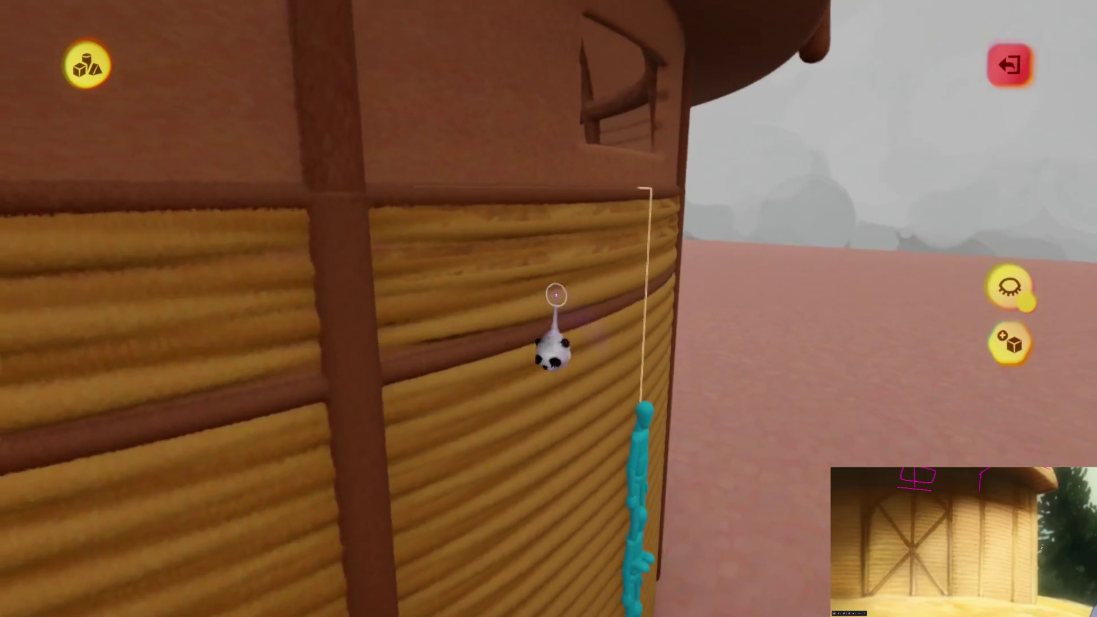
key("Escape")
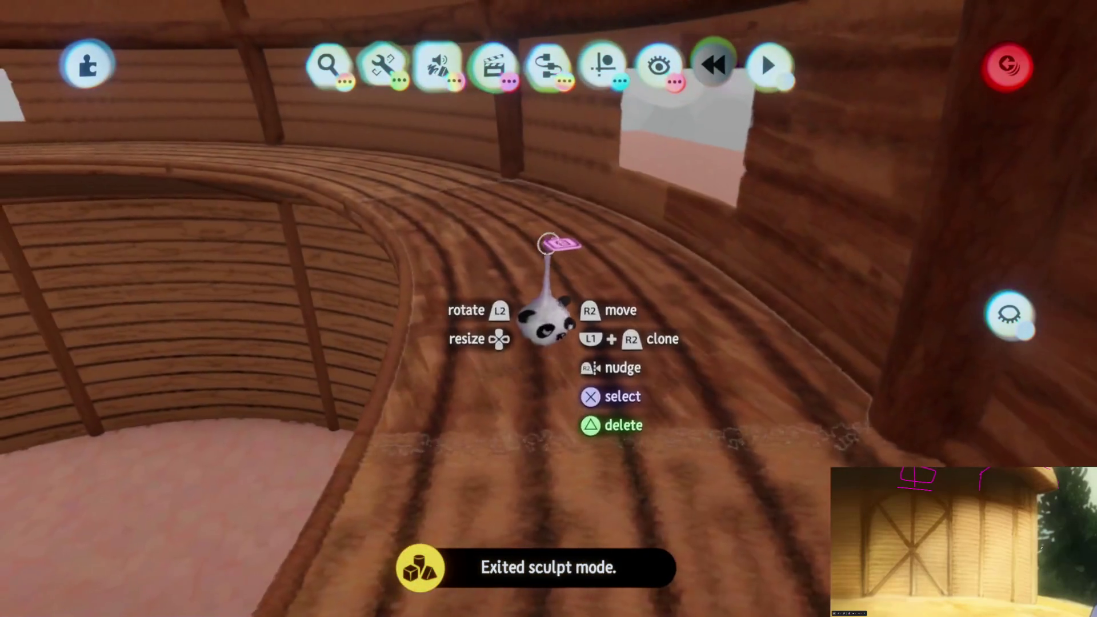
left_click(557, 244)
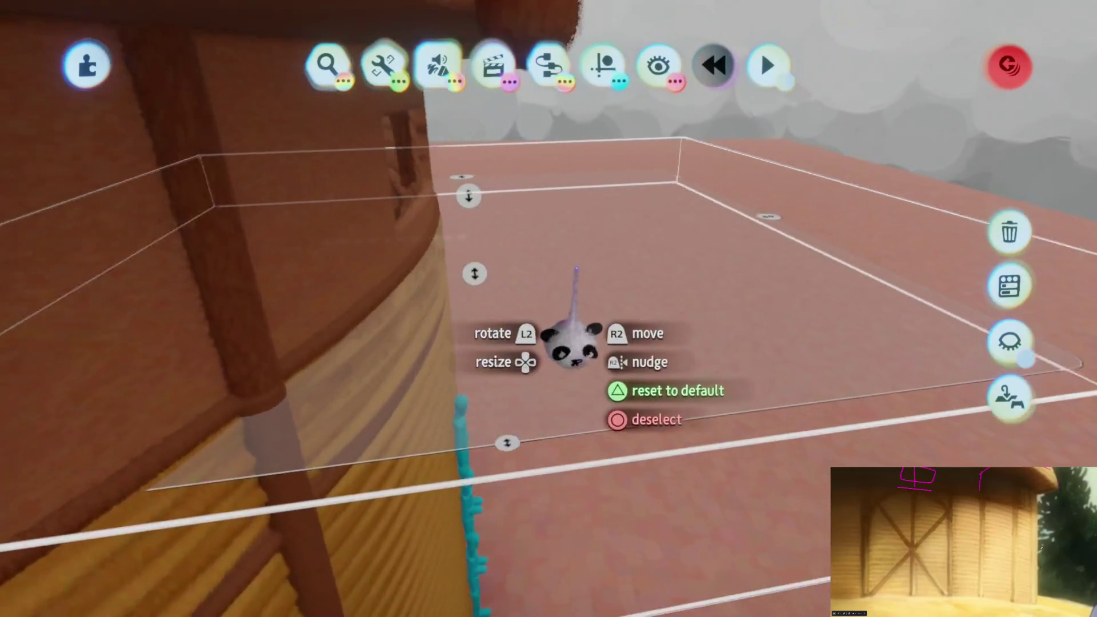
- Move the number display gadget along the ledge and rotate the curved ledge piece 15°
mouse_move(563, 343)
left_mouse_down()
mouse_move(452, 289)
mouse_move(350, 264)
mouse_move(482, 276)
mouse_move(382, 381)
mouse_move(487, 323)
mouse_move(497, 362)
mouse_move(472, 409)
mouse_move(634, 334)
left_mouse_up()
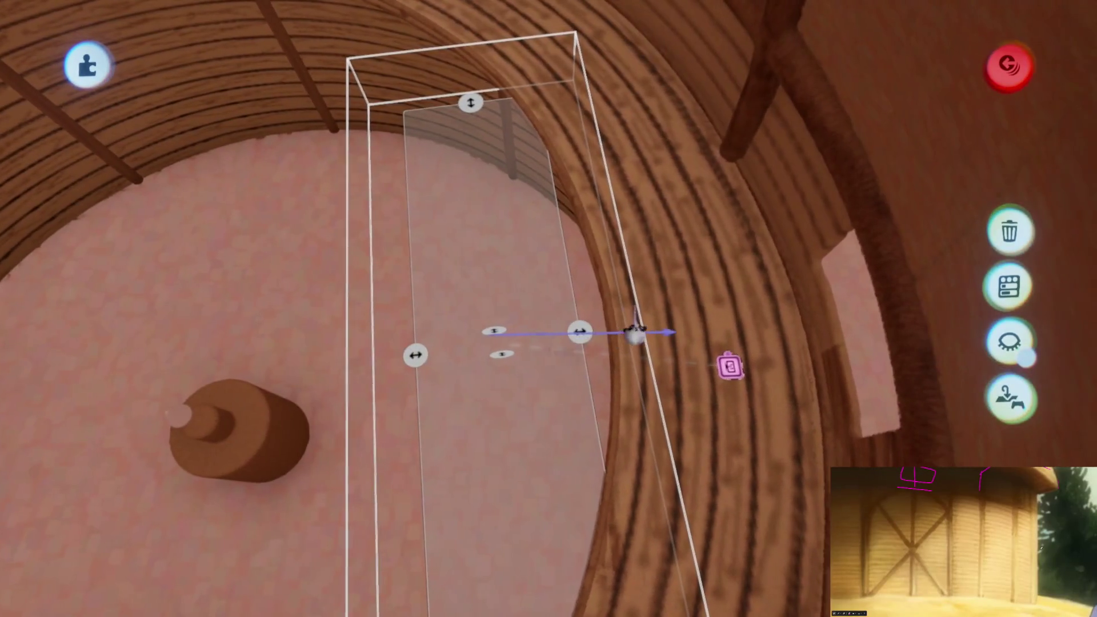
mouse_move(615, 404)
left_mouse_down()
mouse_move(653, 389)
mouse_move(558, 343)
mouse_move(600, 195)
left_mouse_up()
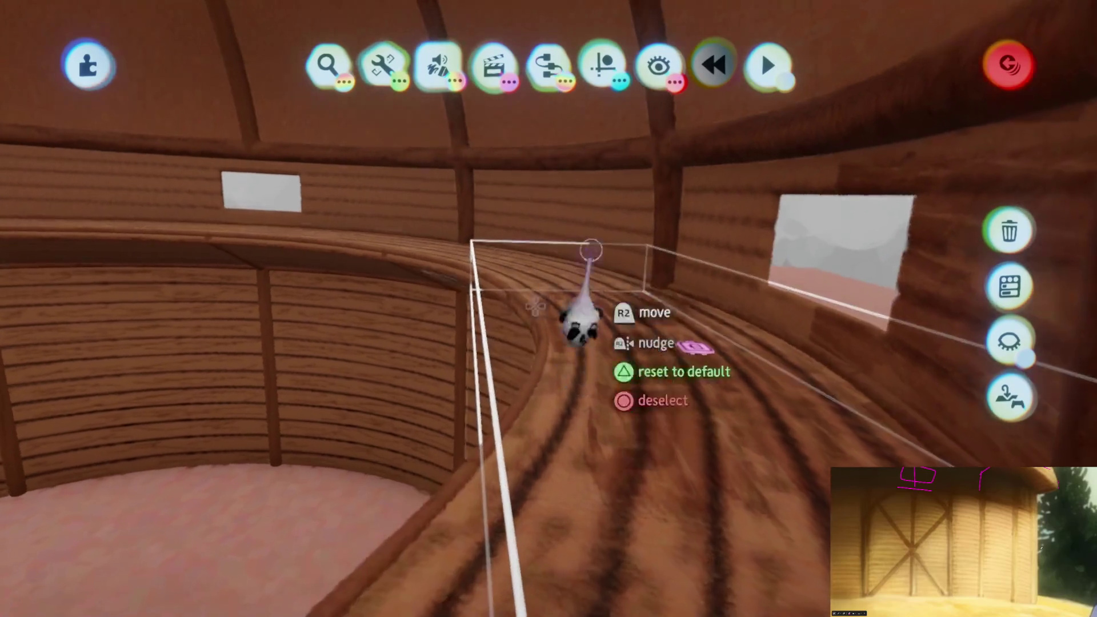
left_click(673, 433)
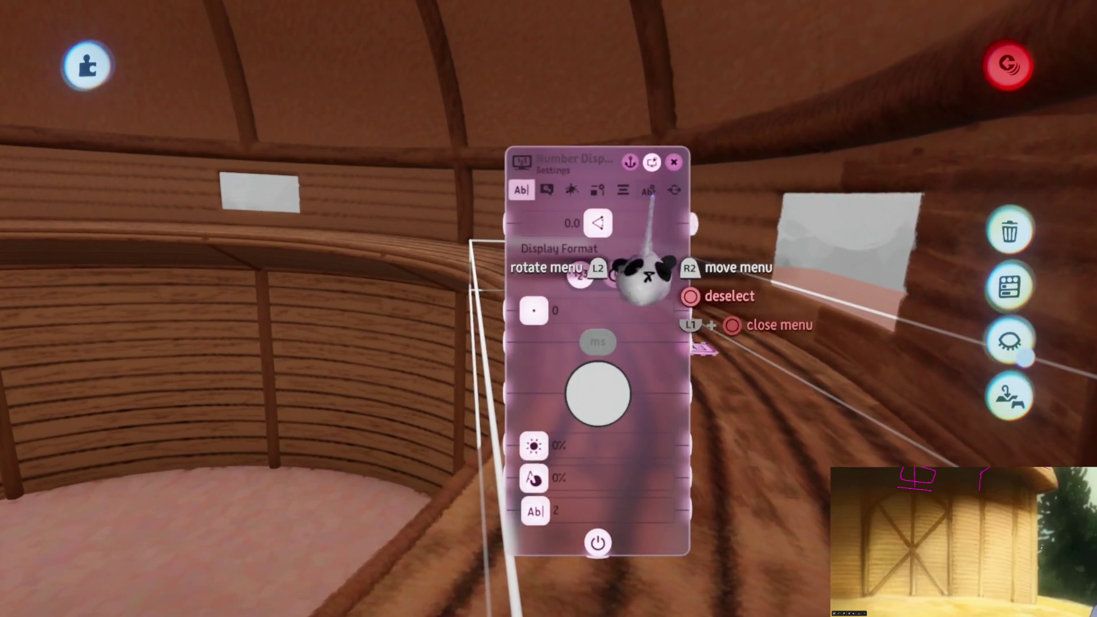
key("Escape")
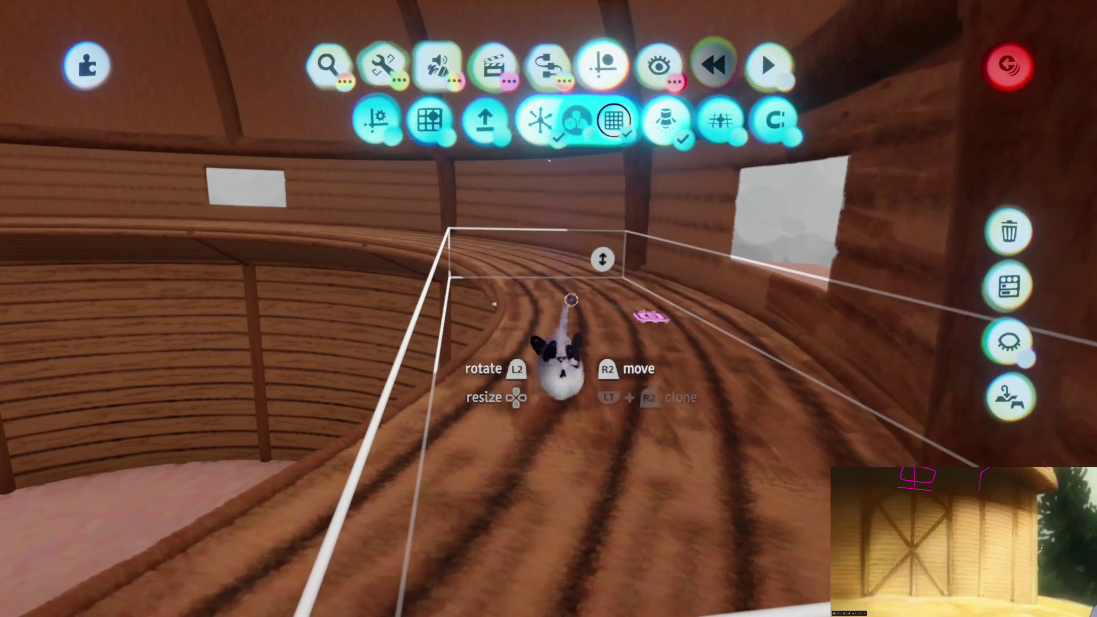
left_click_drag(559, 367, 568, 389)
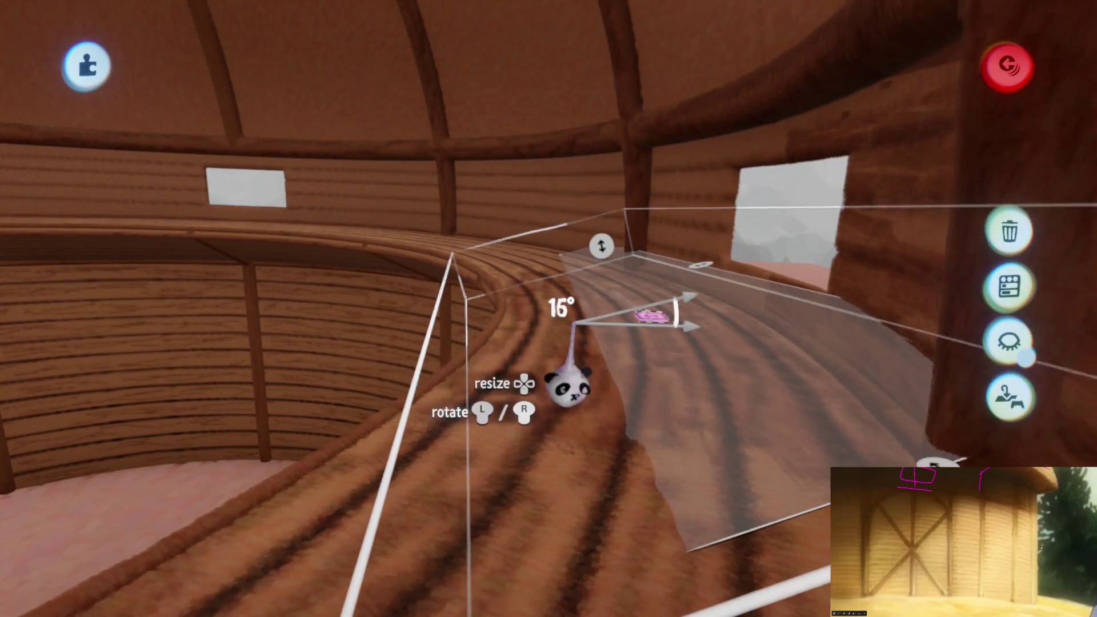
mouse_move(540, 308)
middle_mouse_down()
mouse_move(564, 350)
mouse_move(551, 367)
mouse_move(581, 386)
mouse_move(583, 424)
mouse_move(500, 423)
mouse_move(552, 337)
mouse_move(553, 350)
mouse_move(533, 314)
mouse_move(533, 201)
mouse_move(526, 421)
mouse_move(554, 345)
mouse_move(561, 371)
mouse_move(556, 362)
mouse_move(532, 413)
mouse_move(546, 416)
mouse_move(563, 284)
mouse_move(544, 289)
mouse_move(575, 291)
middle_mouse_up()
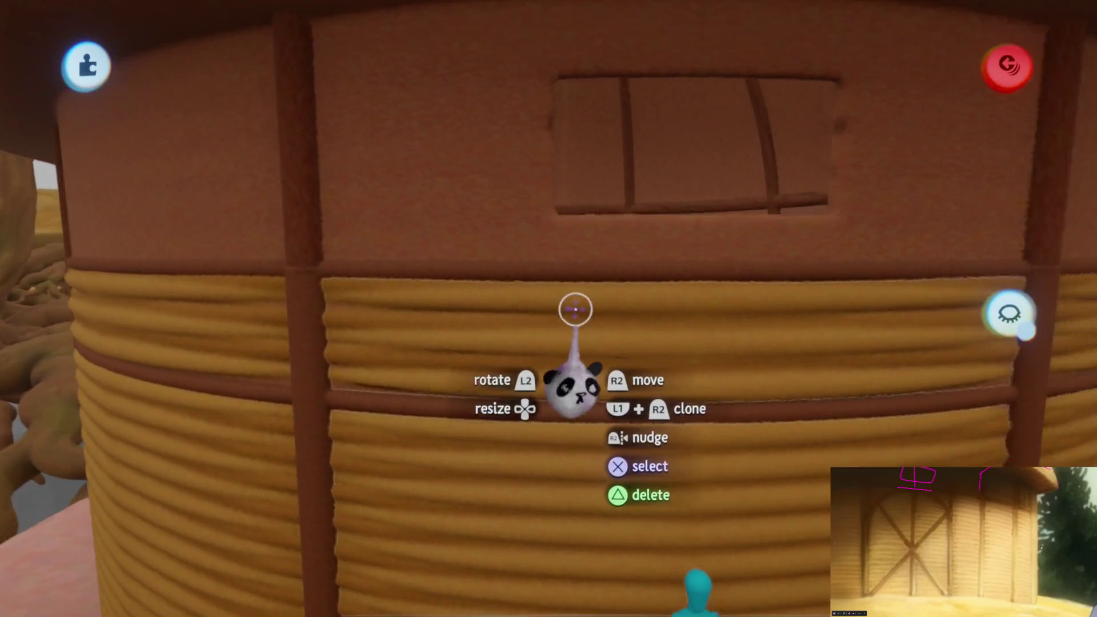
- Raise the wall coil's clone count until the rope rings reach the roof
left_click(575, 309)
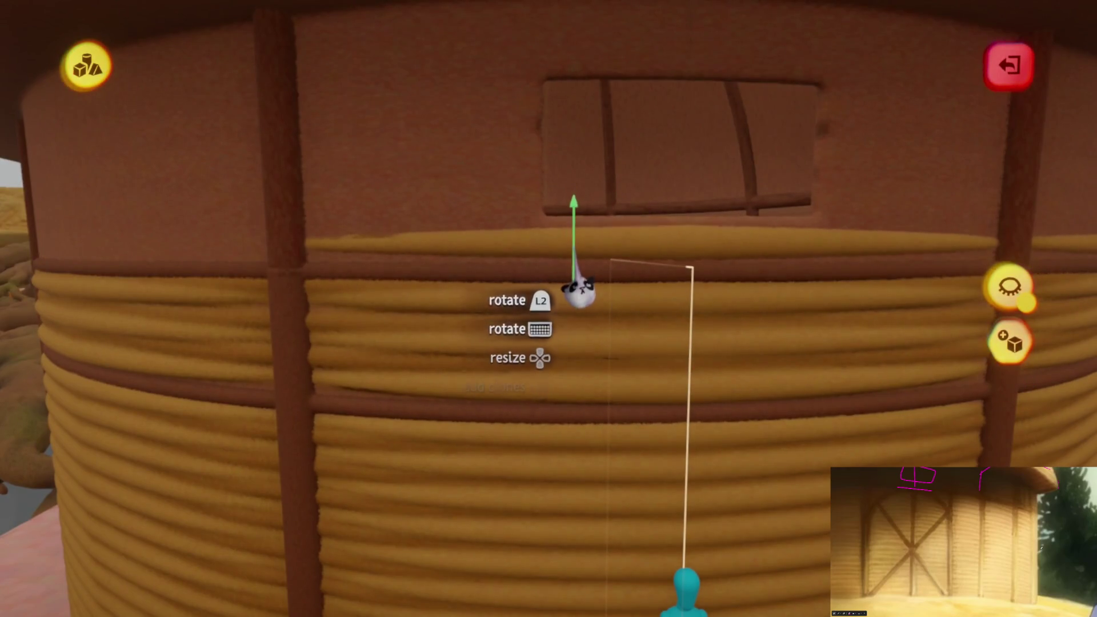
middle_click_drag(577, 317, 578, 245)
key("Up")
key("Up")
key("Up")
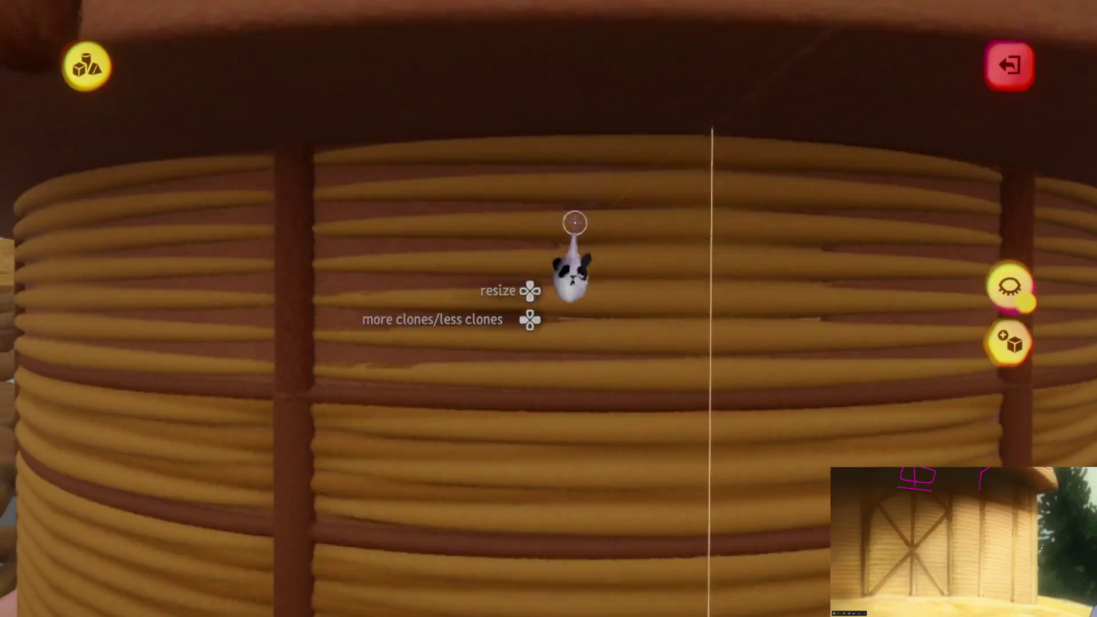
mouse_move(575, 222)
middle_mouse_down()
mouse_move(531, 291)
mouse_move(504, 289)
middle_mouse_up()
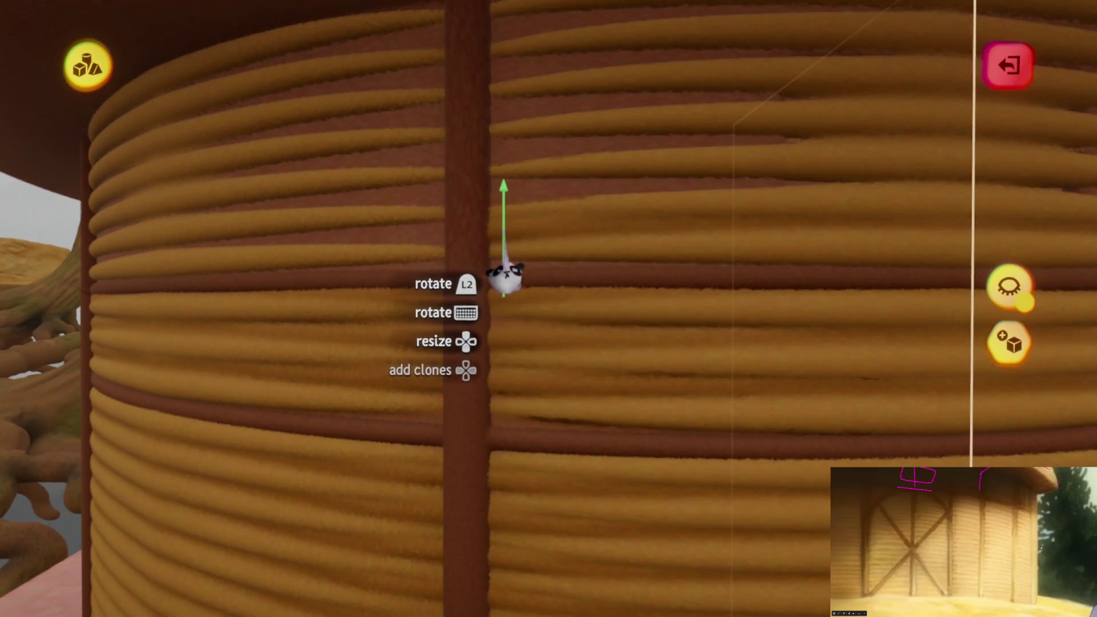
mouse_move(502, 232)
middle_mouse_down()
mouse_move(501, 257)
mouse_move(503, 246)
middle_mouse_up()
key("Right")
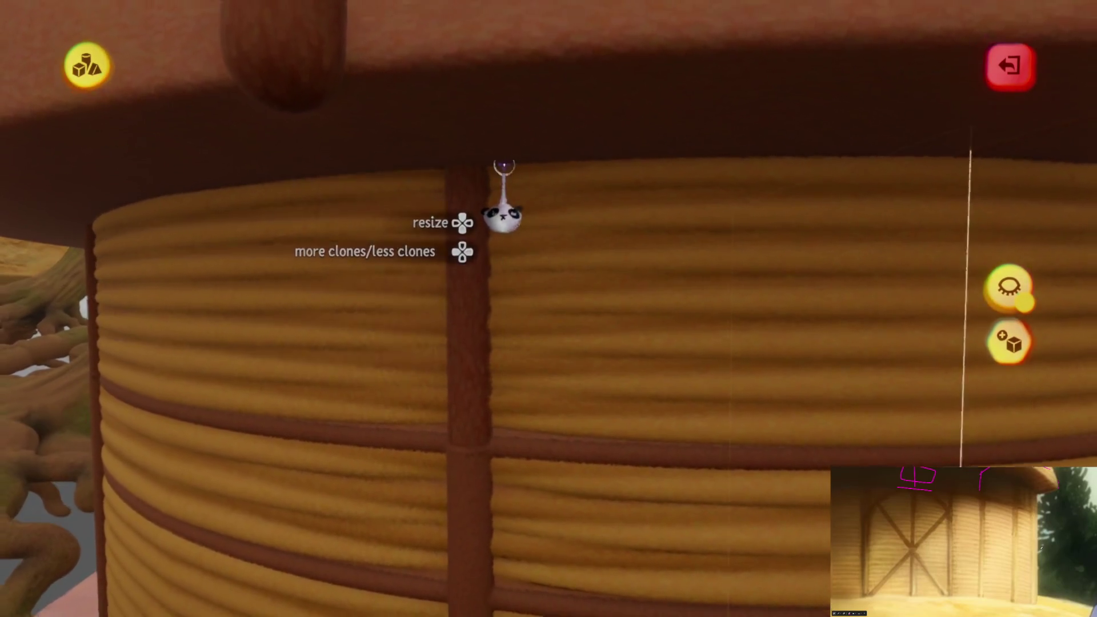
key("Up")
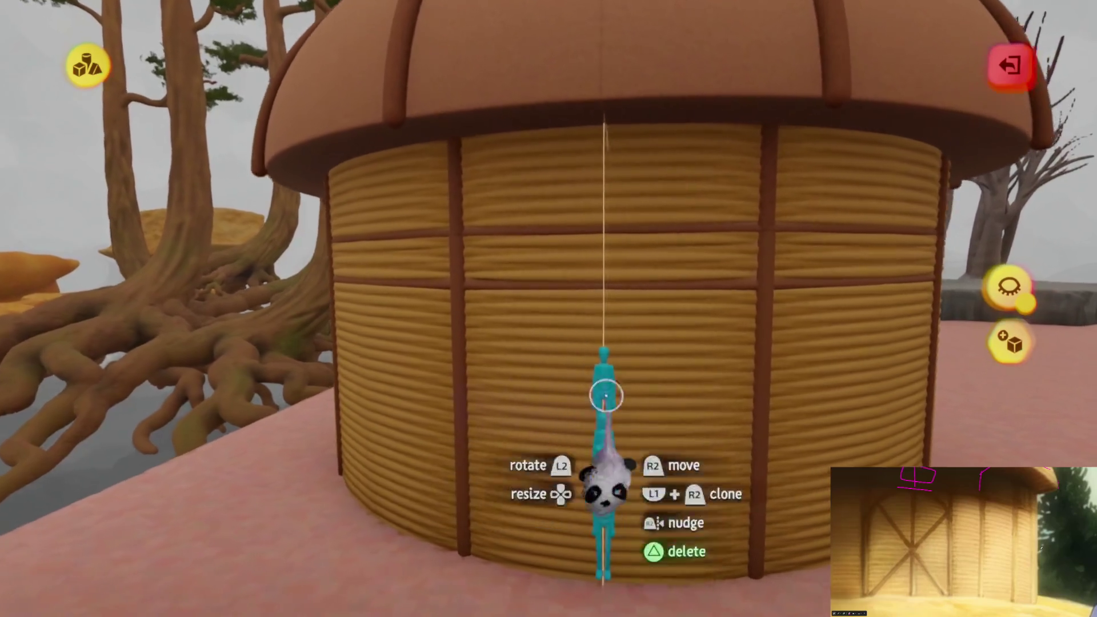
key("Escape")
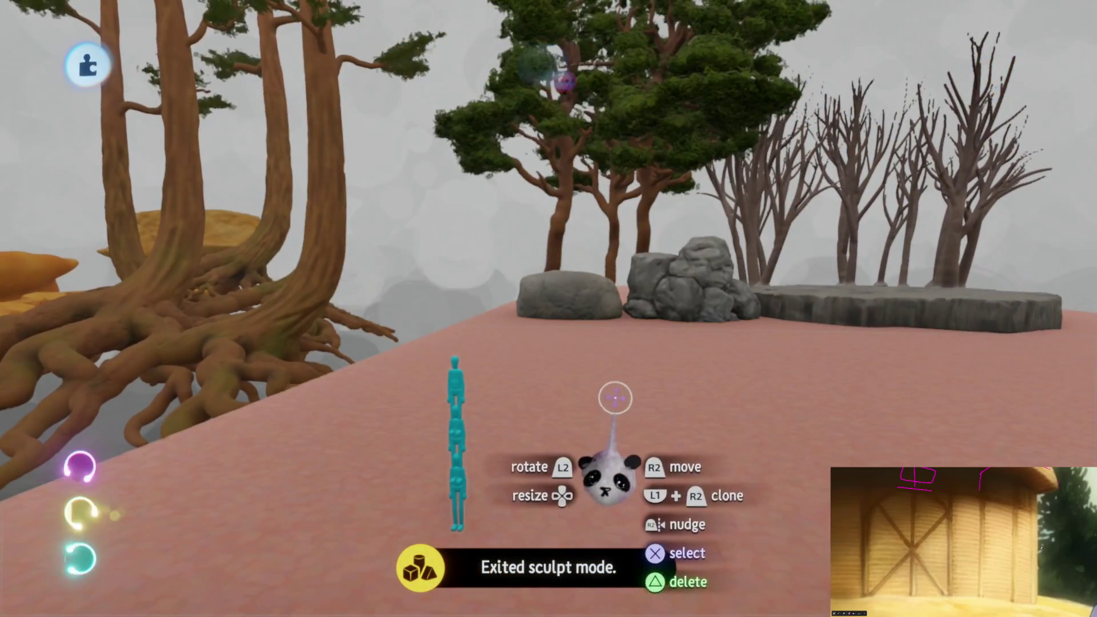
- Undo the accidental deletion to bring back the hut
key("ctrl+z")
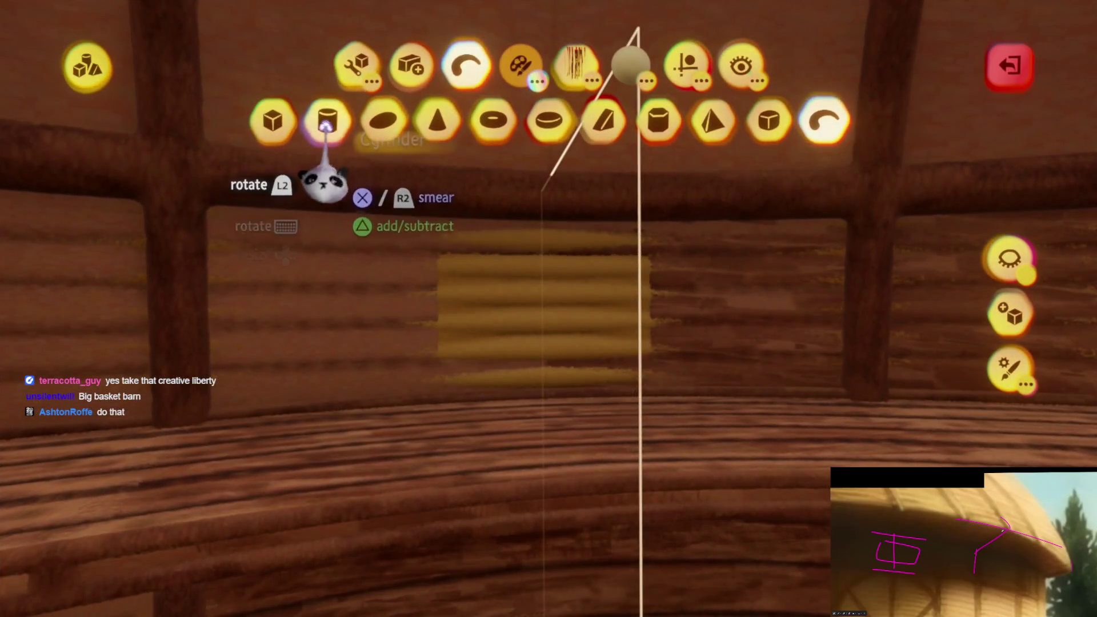
- Stamp a cylinder shape inside the hut and smear it into a large dark mass
left_click(560, 394)
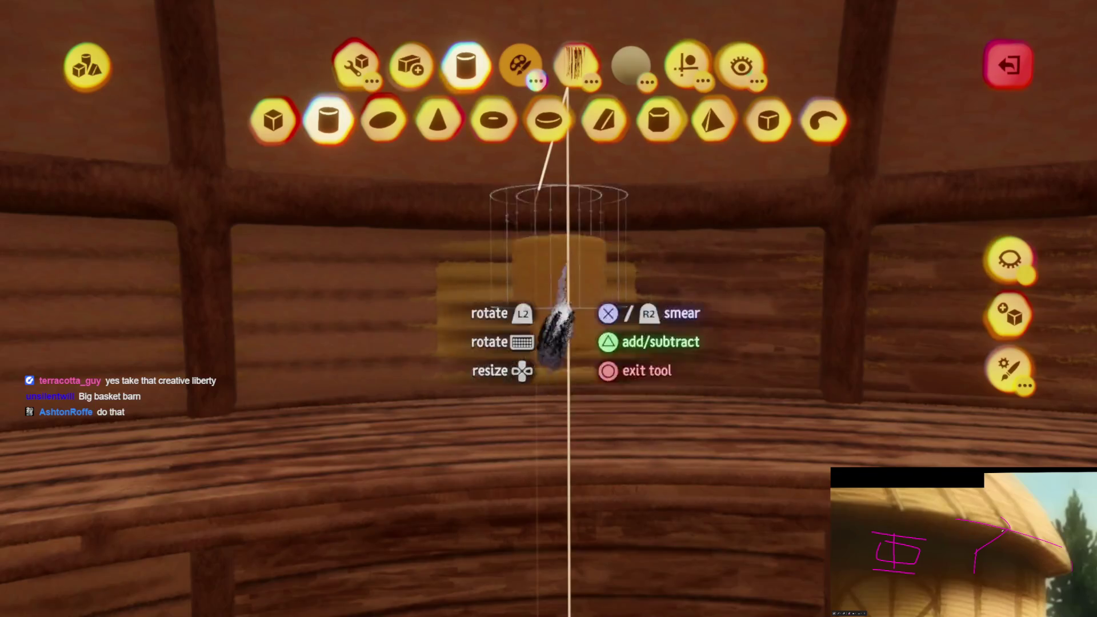
left_click(686, 64)
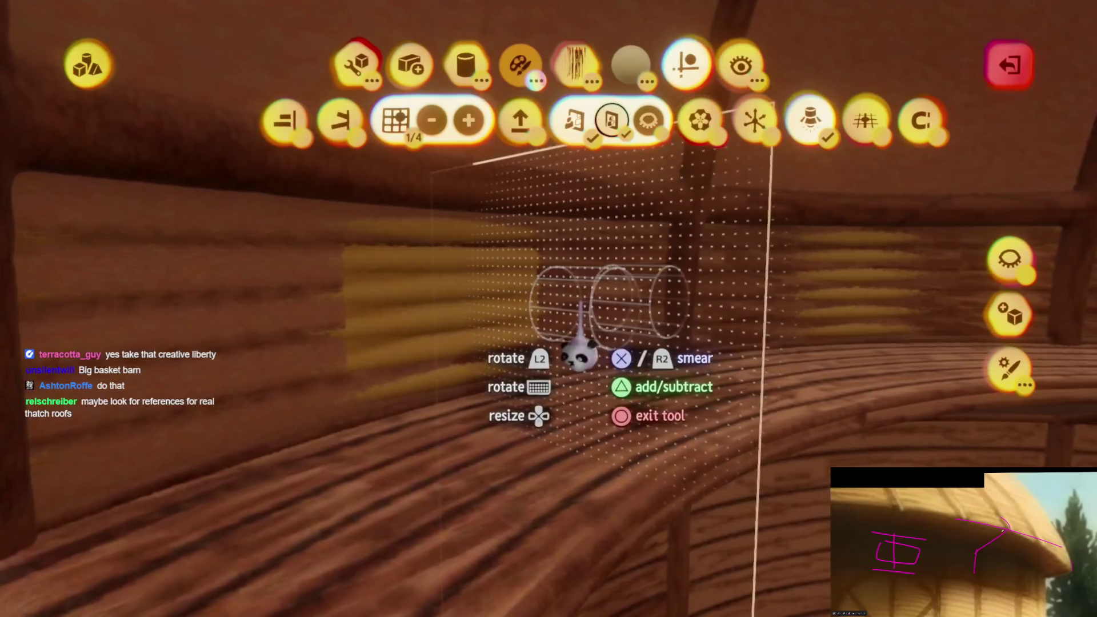
key("Escape")
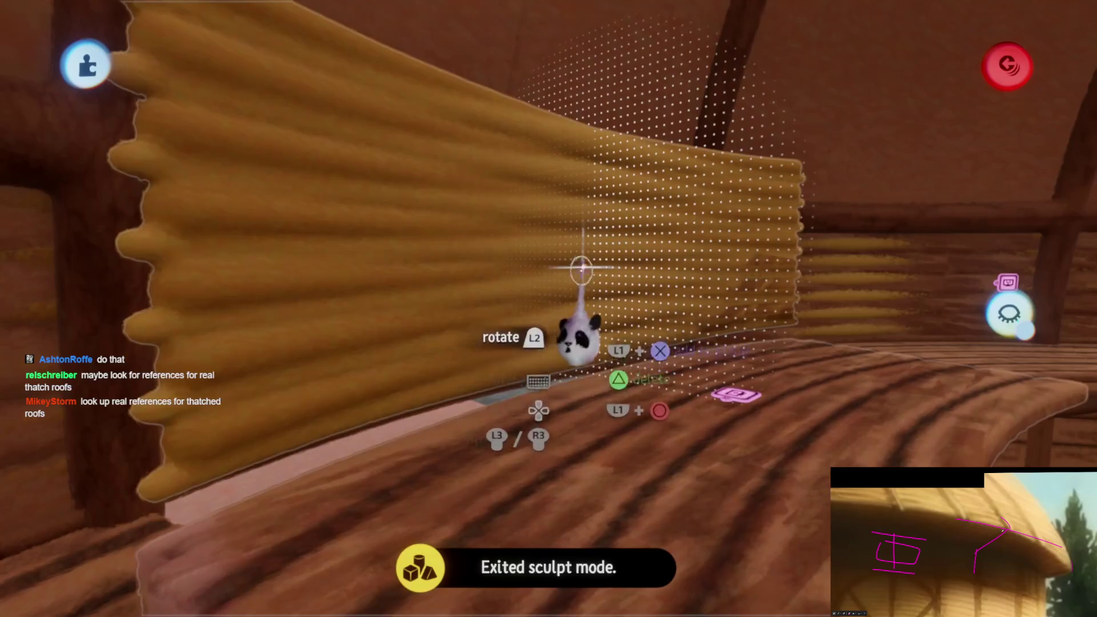
key("m")
key("Escape")
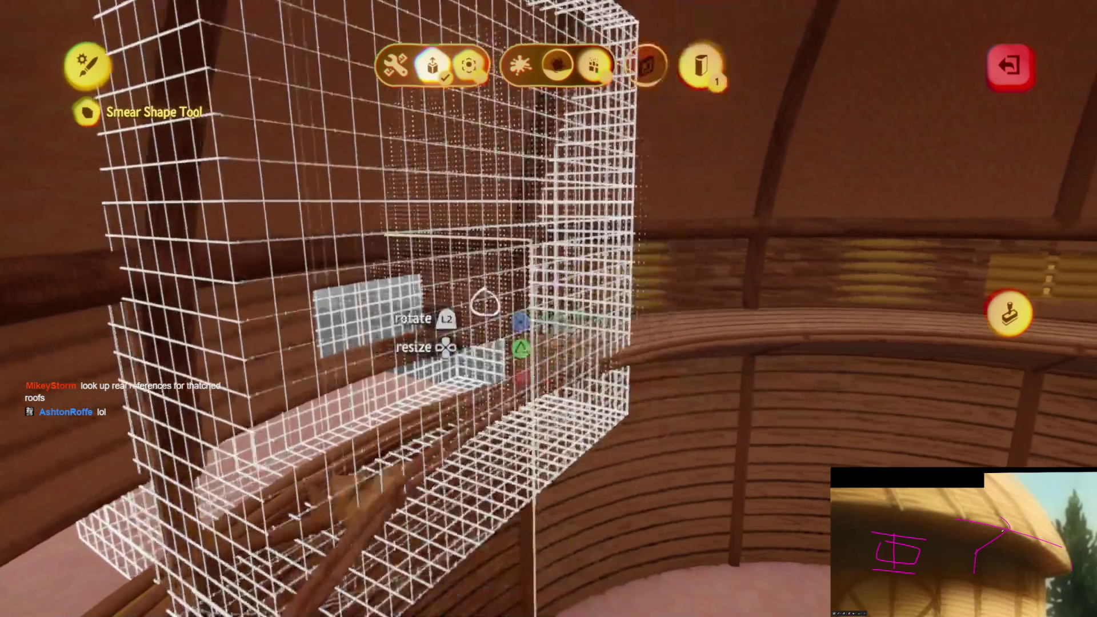
key("Escape")
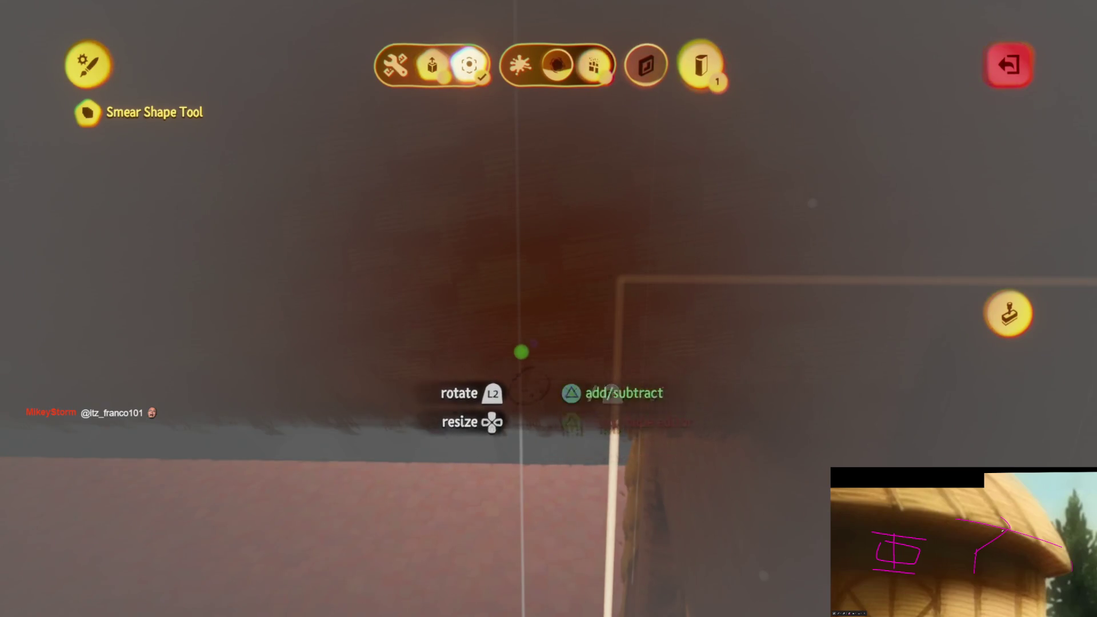
key("Escape")
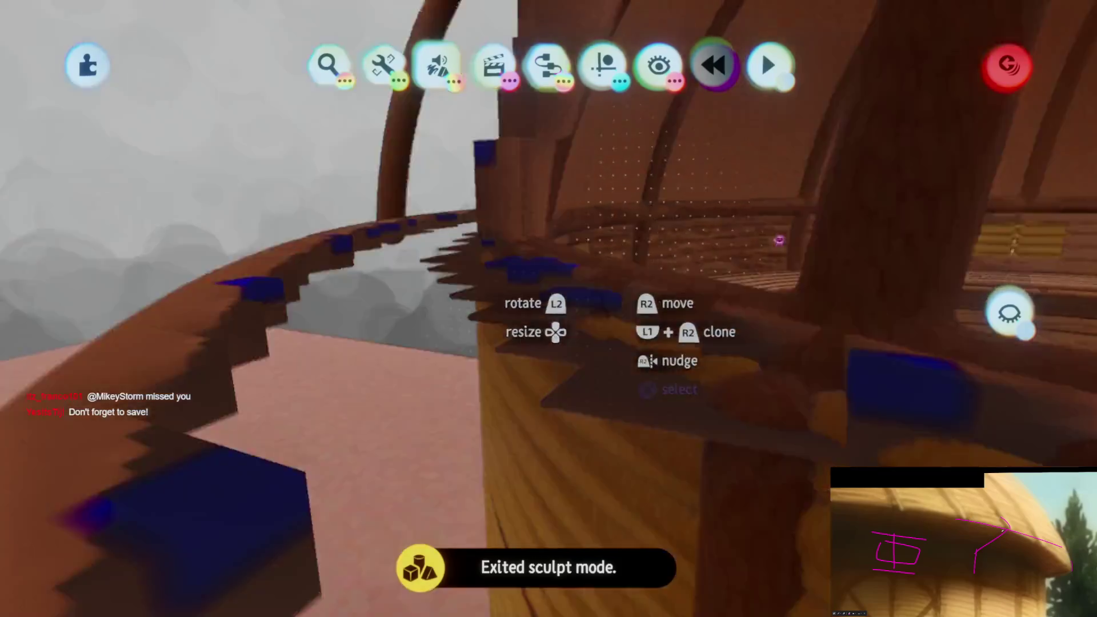
- Save a new private online version of the village assets creation, then resume editing the hut
key("Escape")
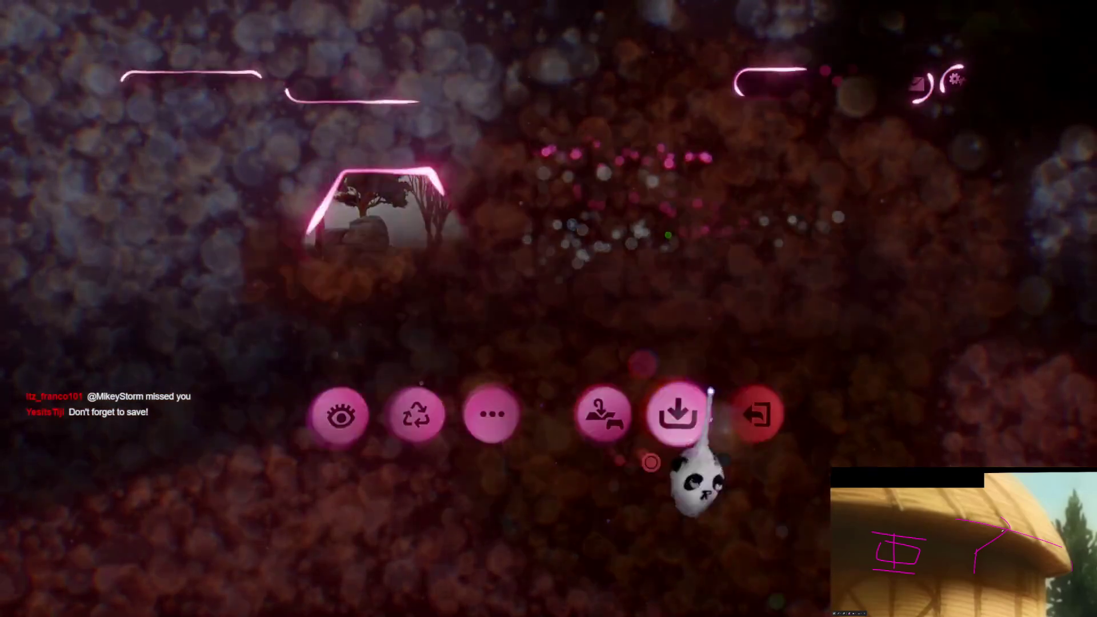
left_click(677, 414)
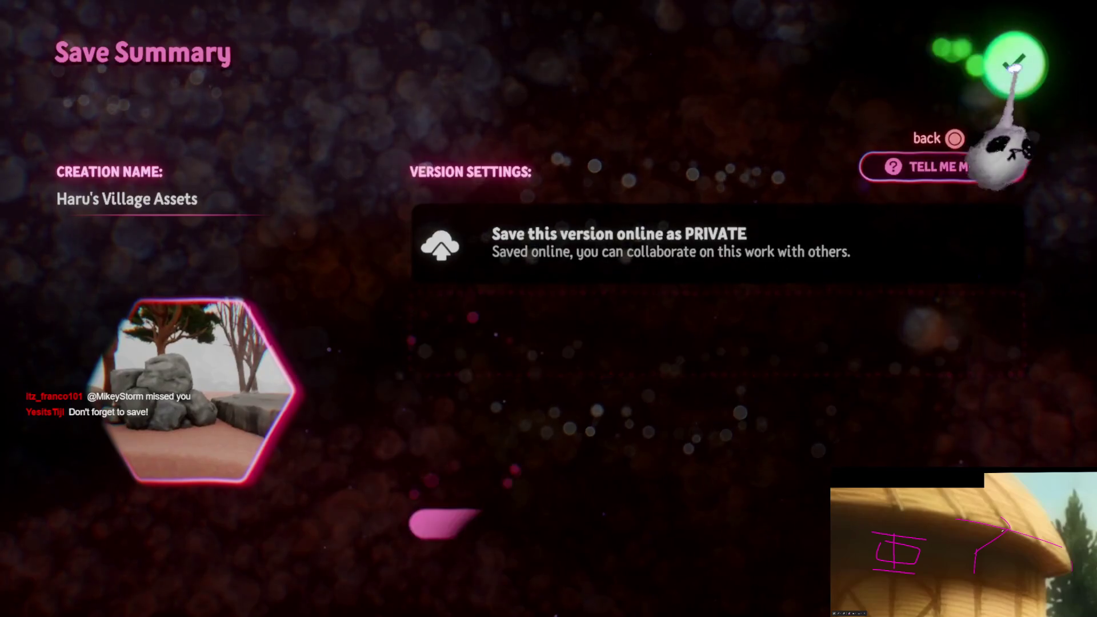
left_click(1010, 61)
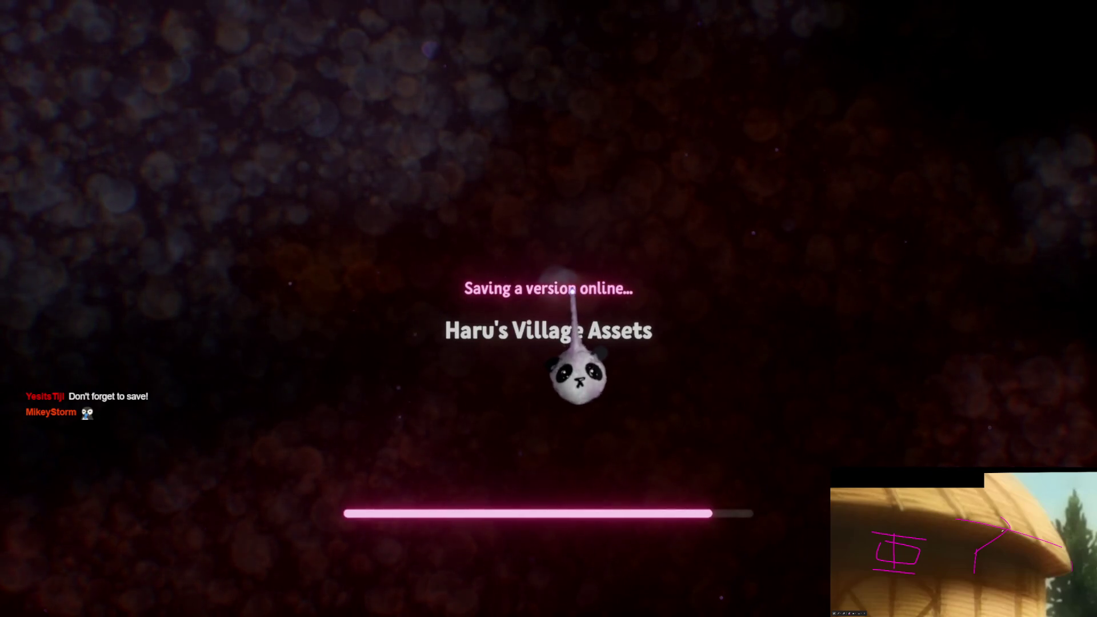
key("Escape")
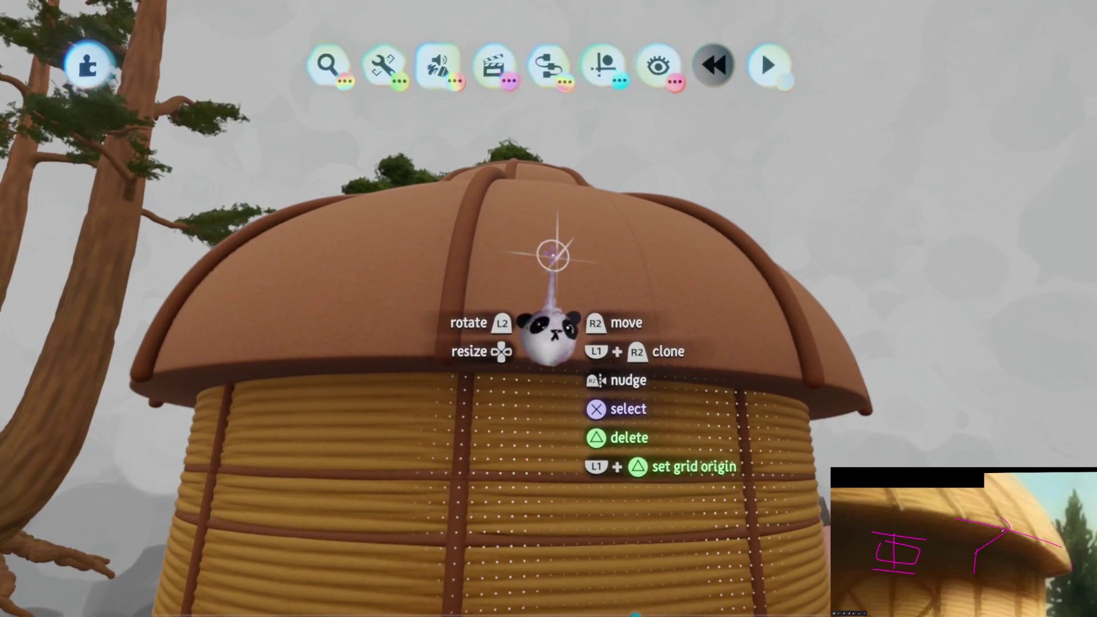
- Smear the yellow Pure thatch swatch over the hut's dome roof in sculpt mode
left_click(553, 254)
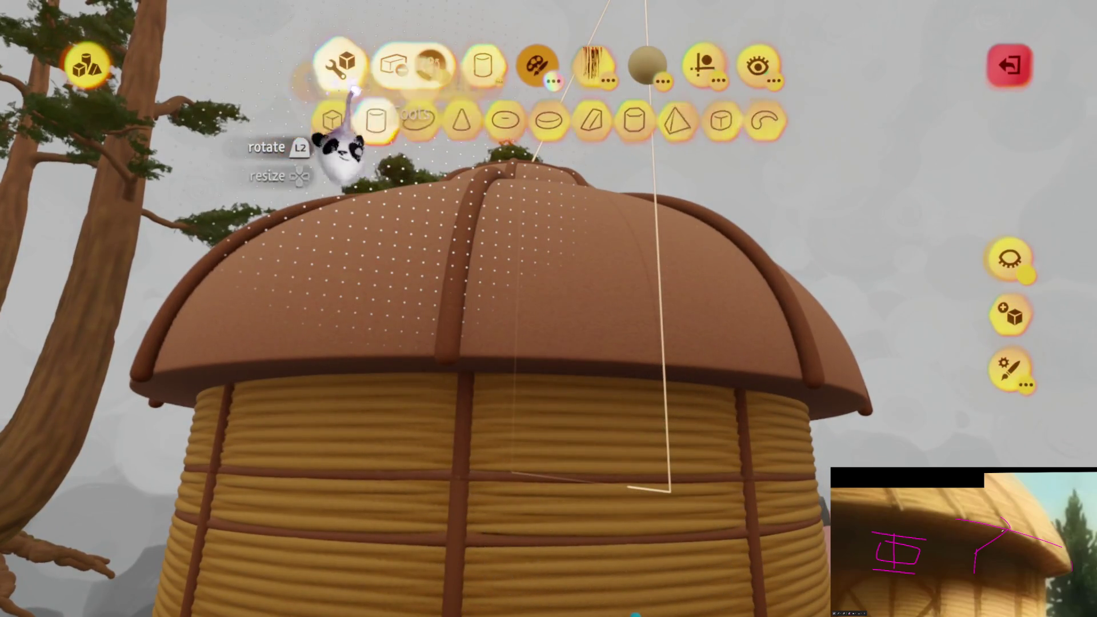
key("Tab")
key("c")
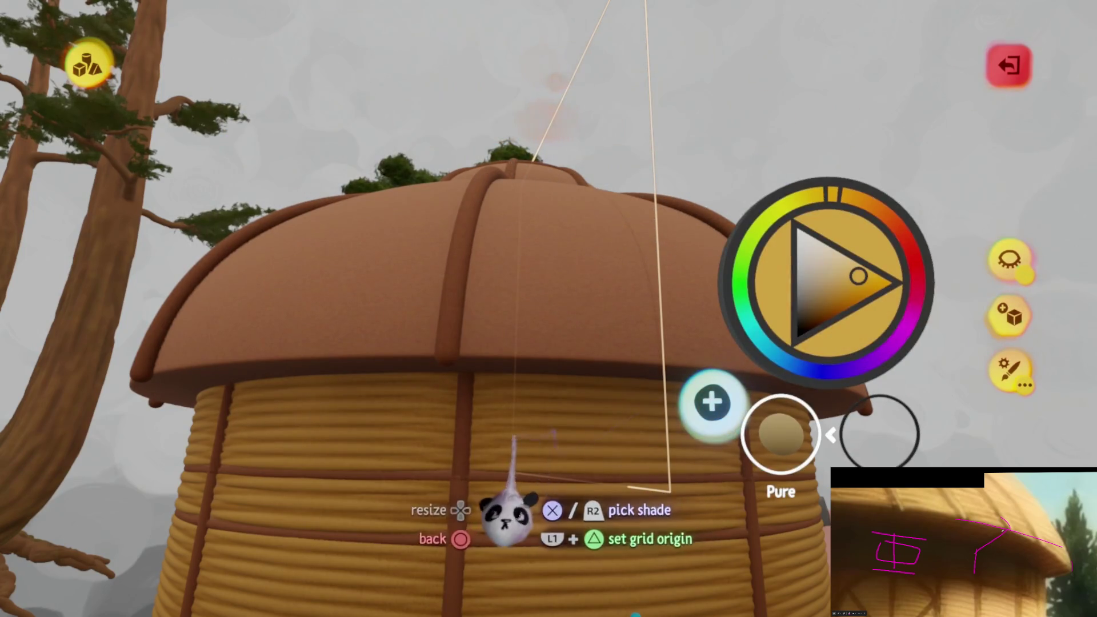
left_click(469, 532)
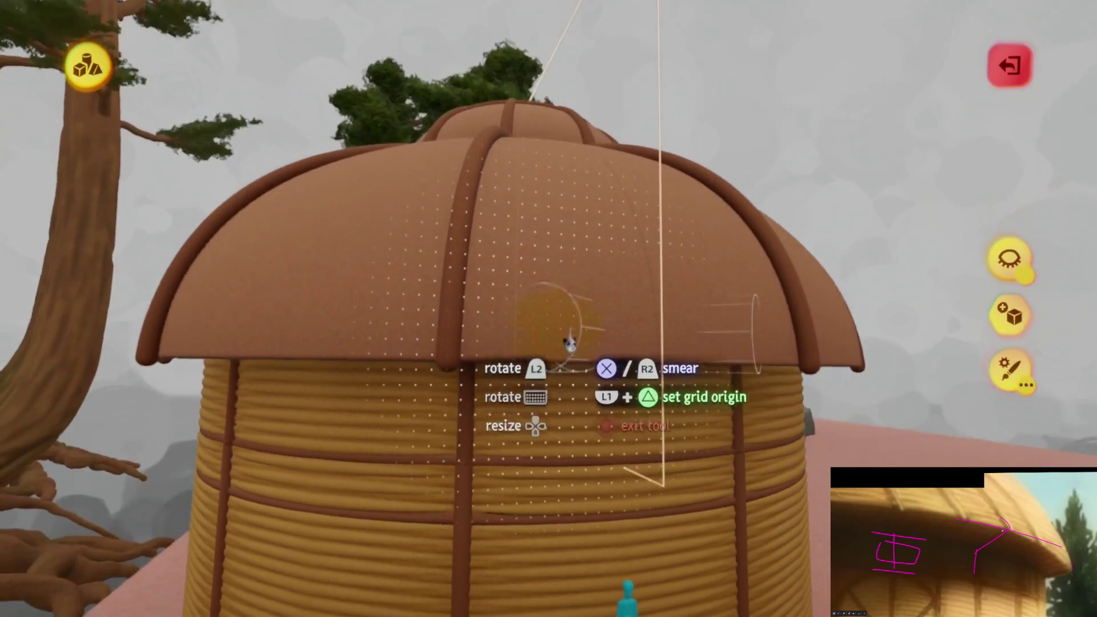
mouse_move(585, 277)
middle_mouse_down()
mouse_move(403, 347)
mouse_move(455, 295)
middle_mouse_up()
mouse_move(456, 296)
left_mouse_down()
mouse_move(427, 307)
mouse_move(413, 331)
mouse_move(389, 326)
left_mouse_up()
key("Escape")
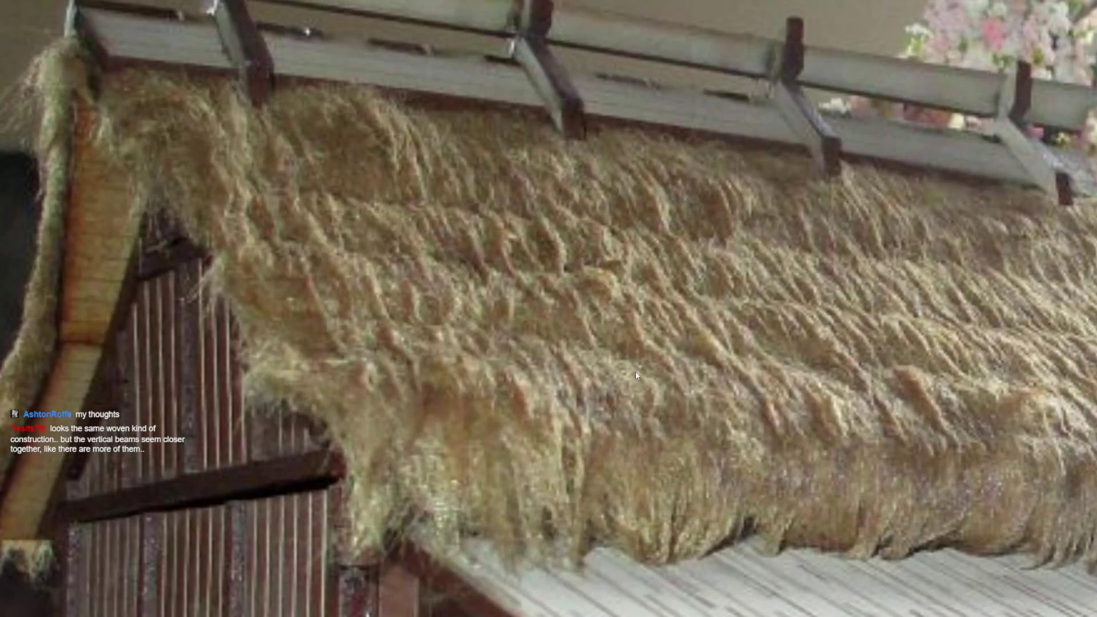
- Zoom and pan across both thatched roofs in the reference photo to study the thatch layering
scroll(635, 375, "down", 5)
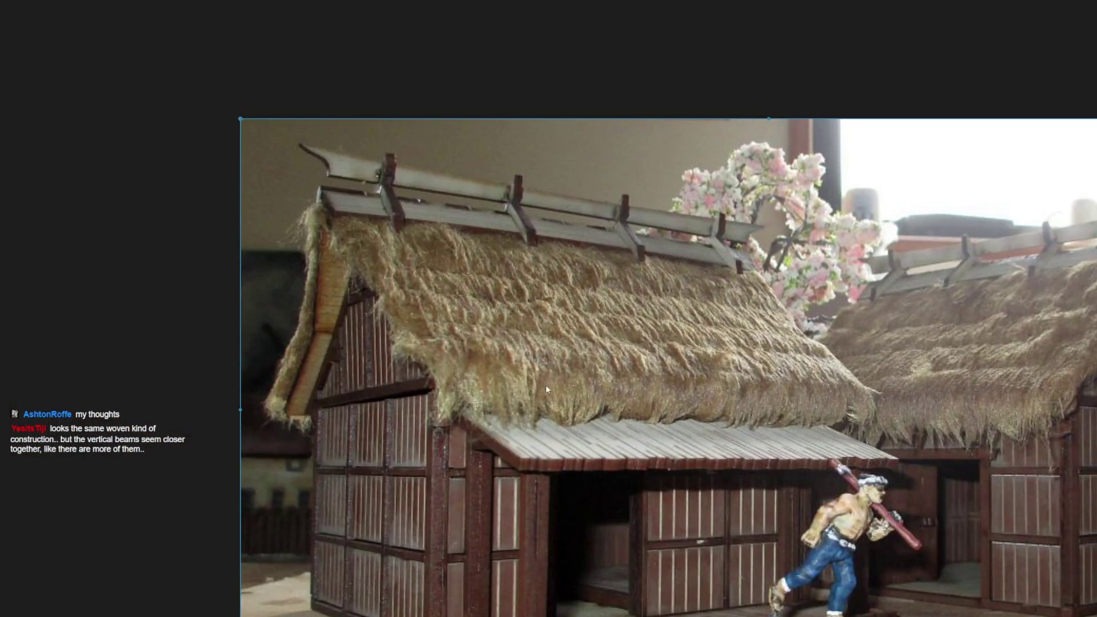
scroll(684, 403, "up", 5)
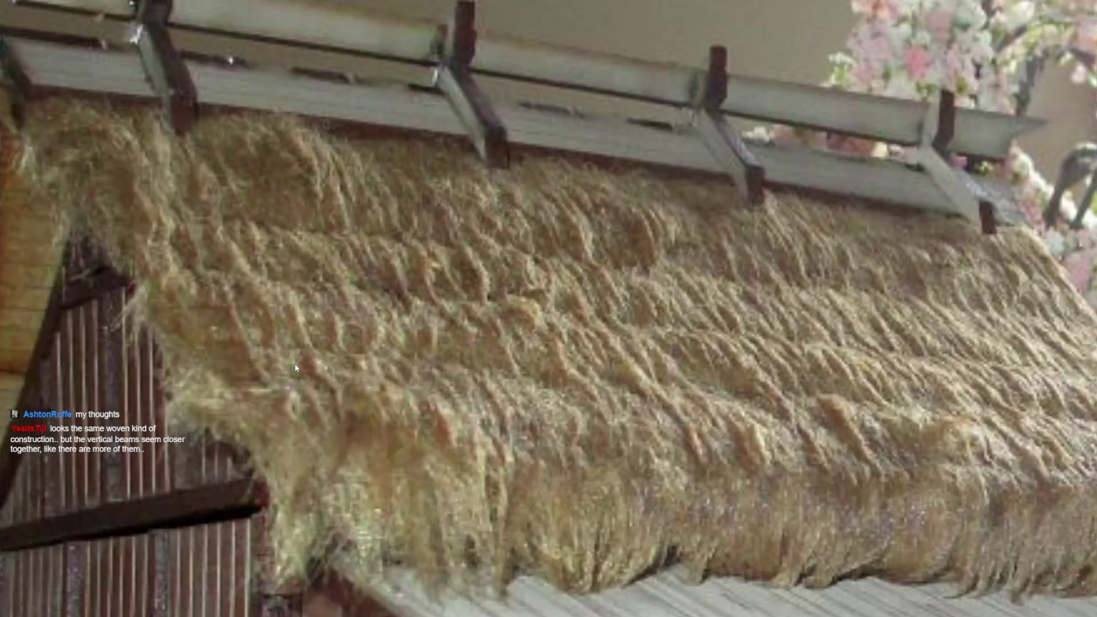
scroll(596, 477, "down", 5)
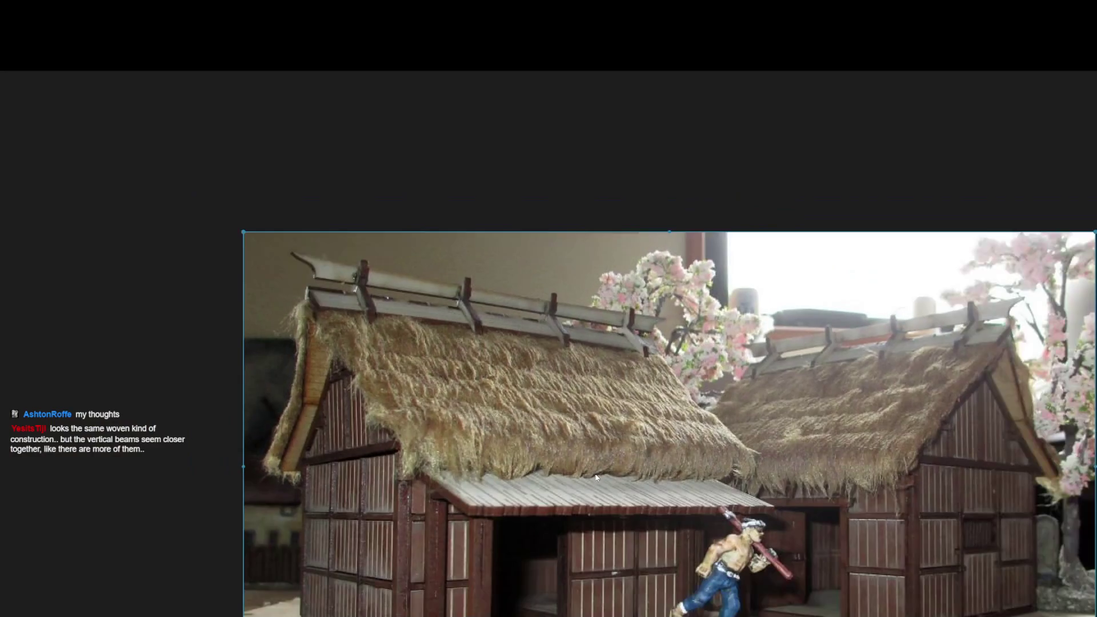
scroll(585, 307, "up", 5)
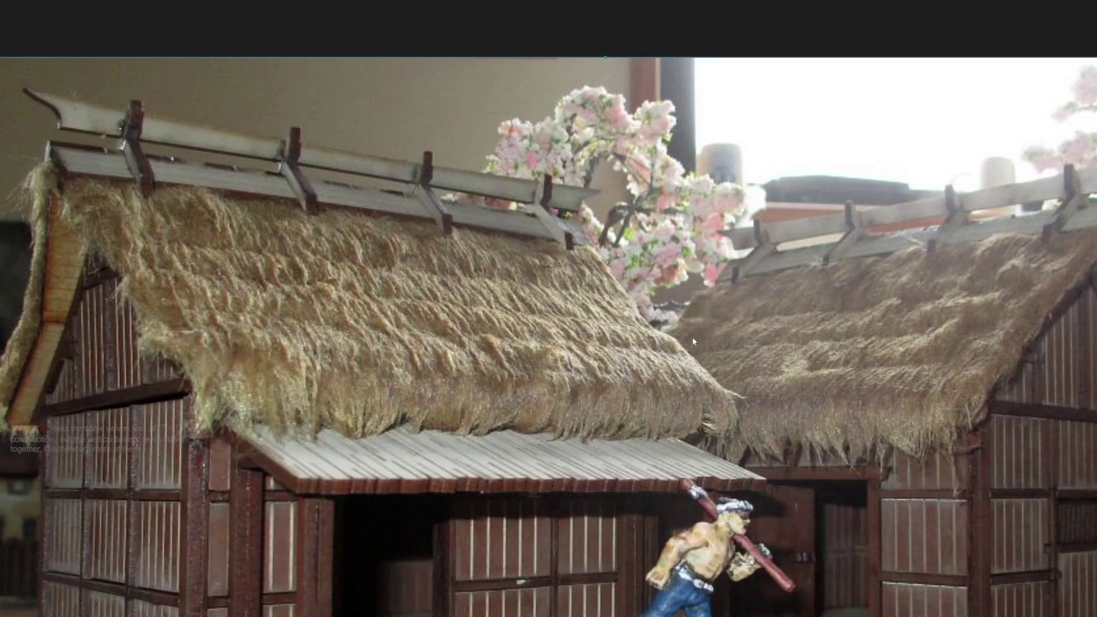
scroll(872, 389, "up", 3)
mouse_move(871, 389)
left_mouse_down()
mouse_move(489, 417)
mouse_move(670, 440)
left_mouse_up()
scroll(489, 417, "down", 3)
scroll(183, 217, "up", 5)
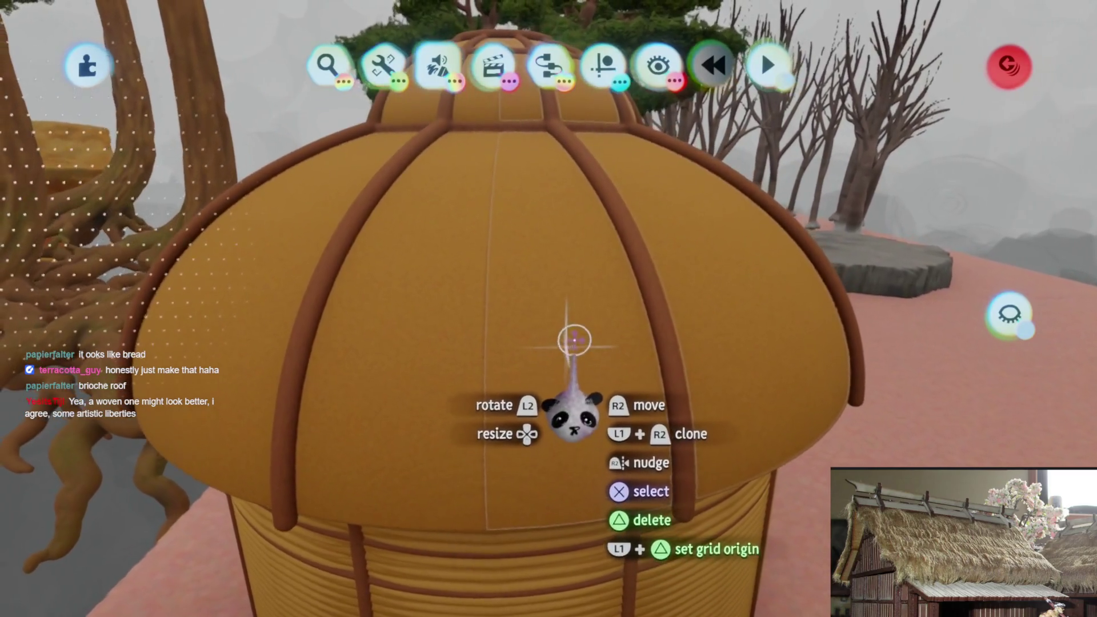
- Open the dome roof for editing, toggle Hide Everything Else and check the guide options
double_click(563, 337)
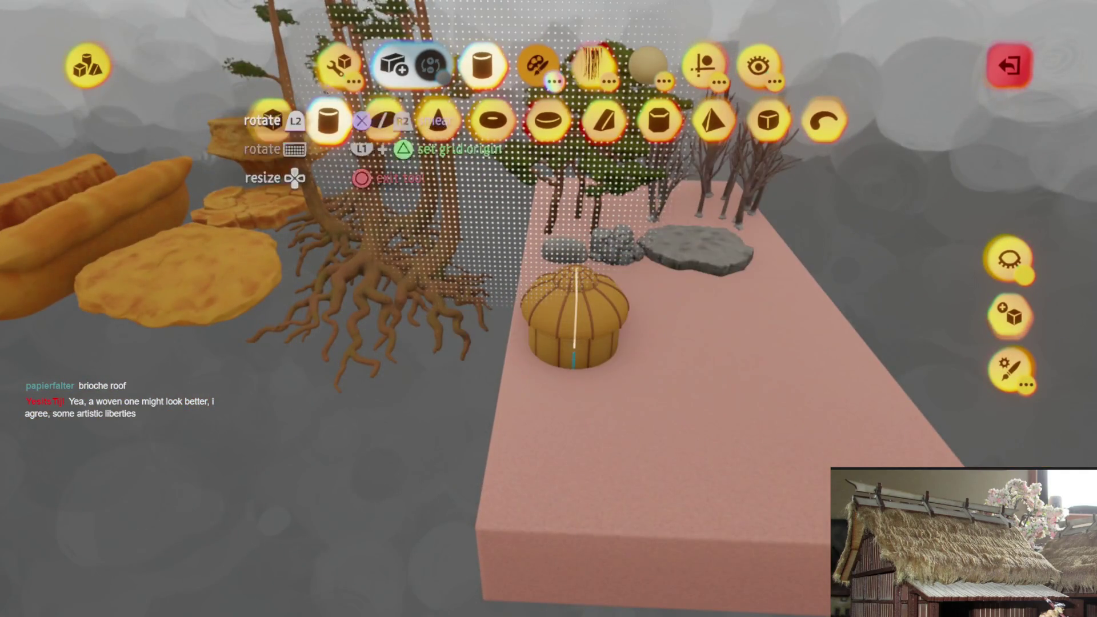
left_click(340, 64)
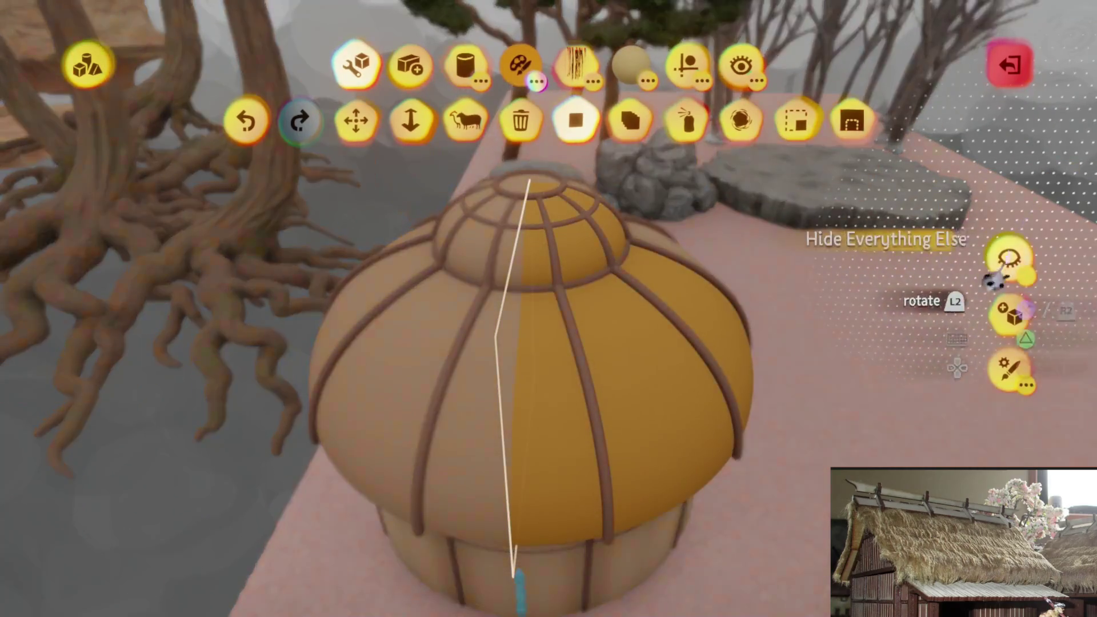
left_click(994, 278)
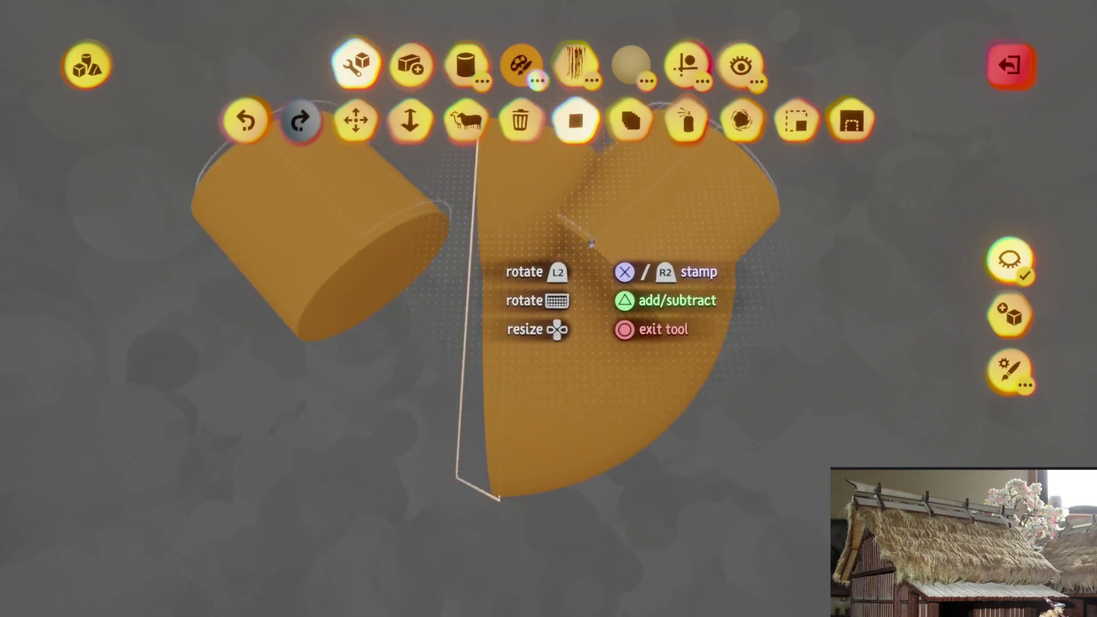
left_click(686, 64)
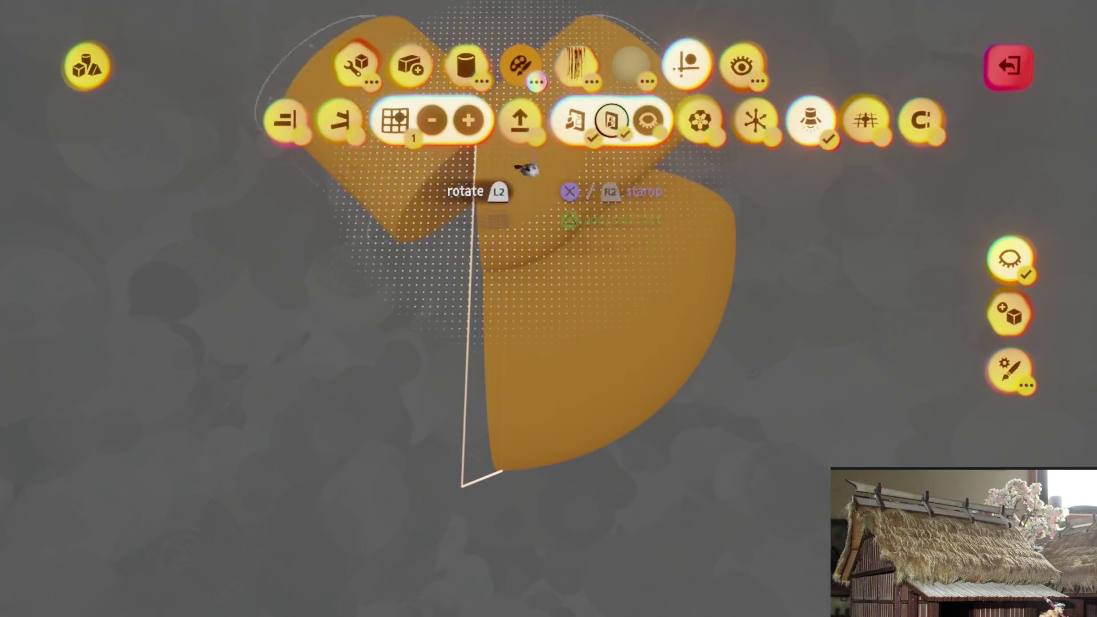
key("Escape")
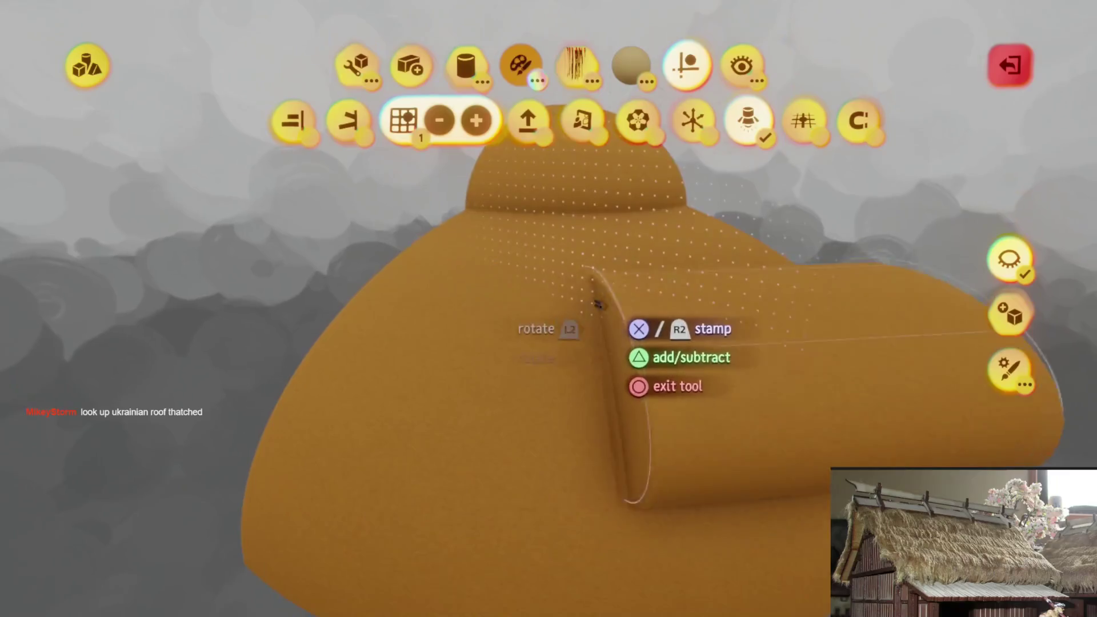
left_click(997, 268)
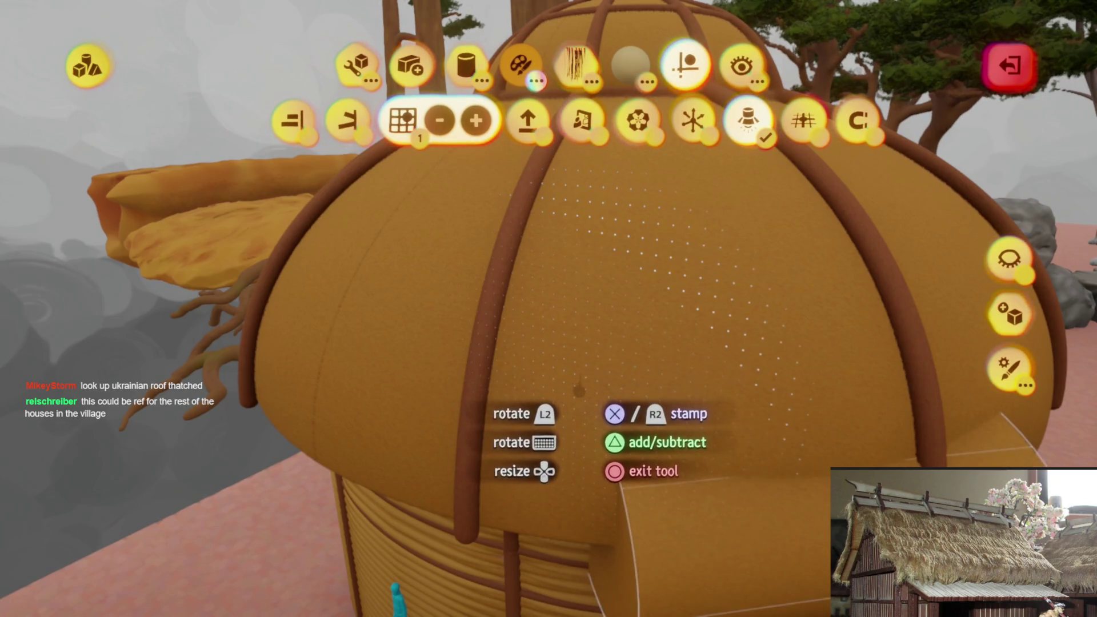
mouse_move(550, 378)
middle_mouse_down()
mouse_move(567, 403)
mouse_move(599, 333)
mouse_move(600, 271)
mouse_move(547, 339)
mouse_move(535, 388)
mouse_move(447, 225)
middle_mouse_up()
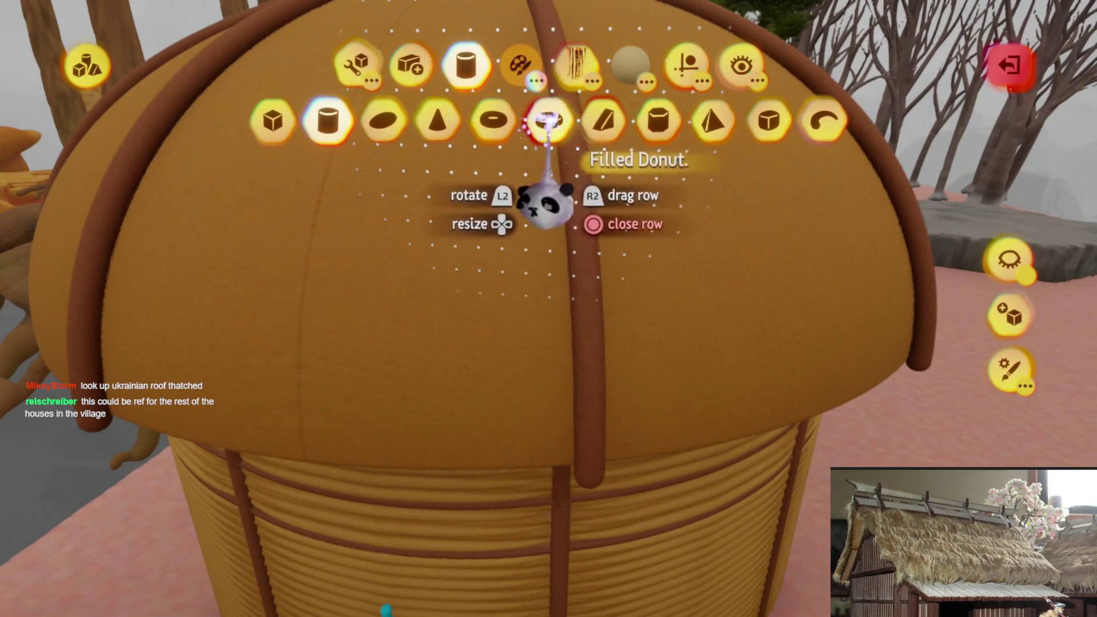
- Pick a curved tan capsule stamp, enlarge it over the dome and turn on guides
left_click(712, 121)
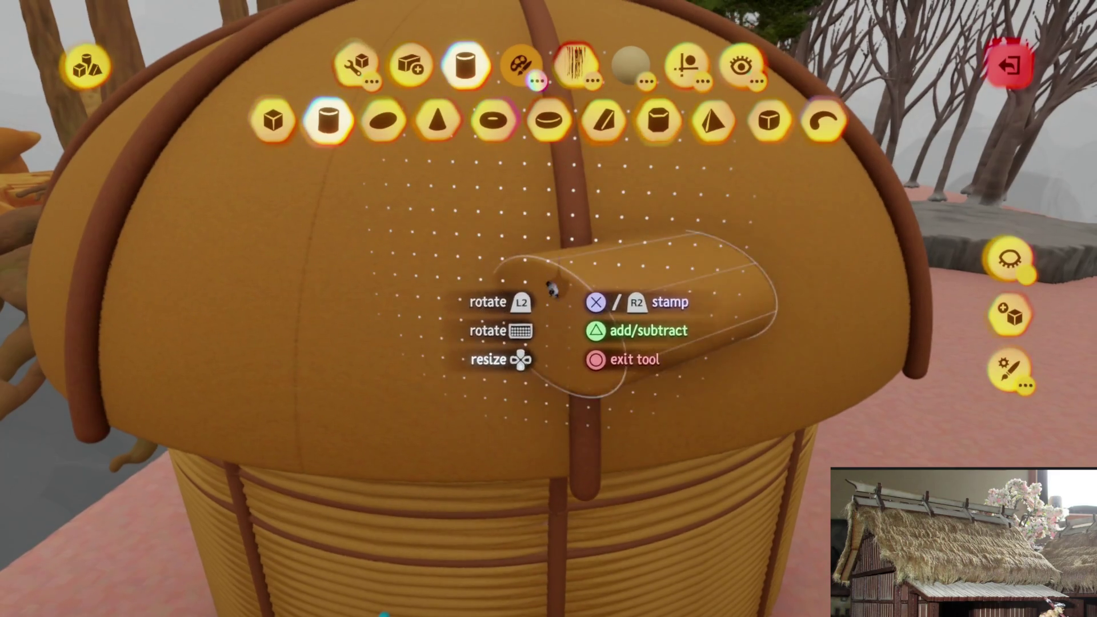
mouse_move(565, 314)
middle_mouse_down()
mouse_move(483, 275)
mouse_move(512, 248)
mouse_move(506, 276)
mouse_move(568, 319)
mouse_move(625, 387)
mouse_move(742, 237)
middle_mouse_up()
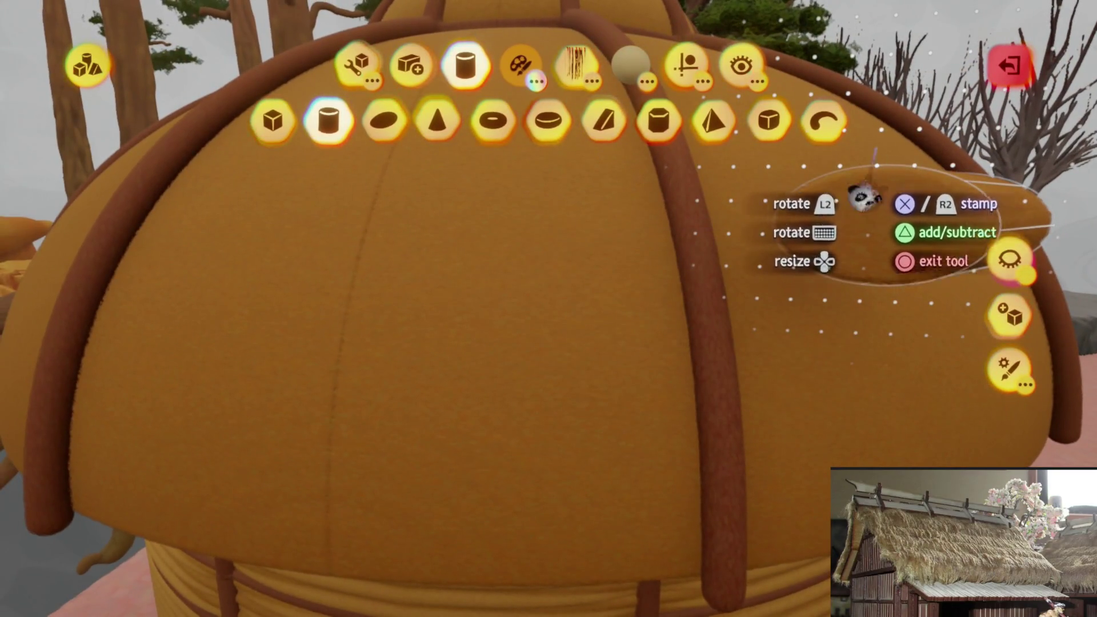
left_click(823, 117)
mouse_move(581, 368)
middle_mouse_down()
mouse_move(587, 350)
mouse_move(858, 276)
middle_mouse_up()
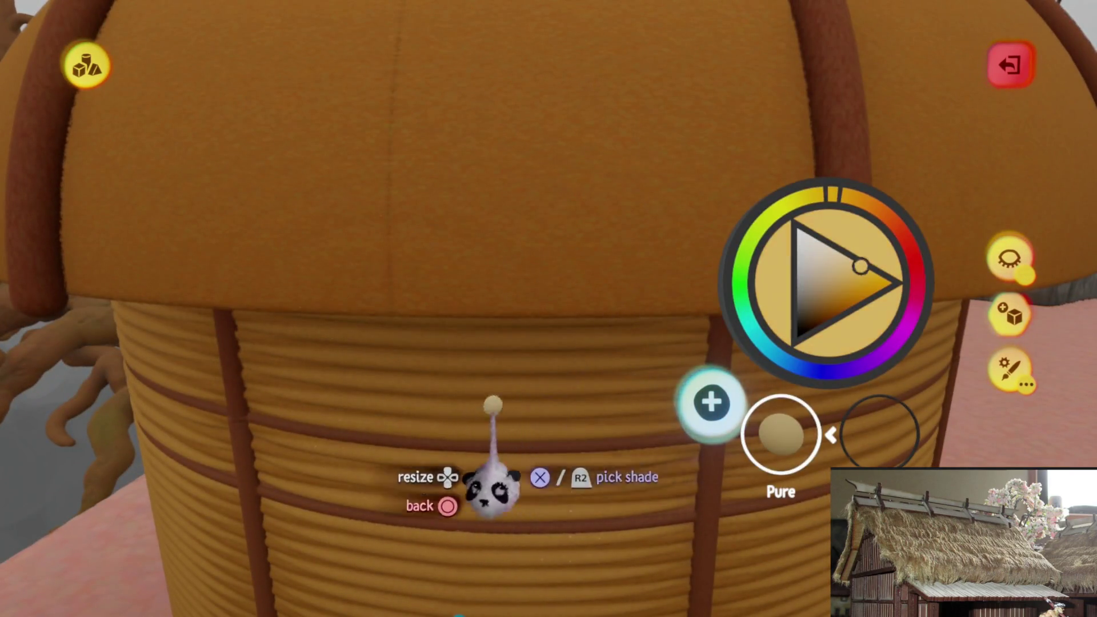
left_click(491, 478)
mouse_move(565, 340)
middle_mouse_down()
mouse_move(558, 321)
mouse_move(570, 343)
mouse_move(578, 279)
mouse_move(593, 300)
middle_mouse_up()
left_click(686, 65)
mouse_move(410, 120)
left_mouse_down()
mouse_move(440, 208)
mouse_move(576, 326)
mouse_move(581, 299)
left_mouse_up()
mouse_move(580, 310)
middle_mouse_down()
mouse_move(588, 323)
mouse_move(568, 436)
mouse_move(551, 460)
mouse_move(568, 465)
mouse_move(603, 387)
mouse_move(572, 344)
mouse_move(596, 299)
middle_mouse_up()
- Stretch the capsule stamp into a long tube with a sharply tapered tip
mouse_move(558, 257)
middle_mouse_down()
mouse_move(561, 309)
mouse_move(612, 326)
mouse_move(506, 359)
middle_mouse_up()
left_click_drag(506, 360, 440, 515)
middle_click_drag(477, 485, 516, 361)
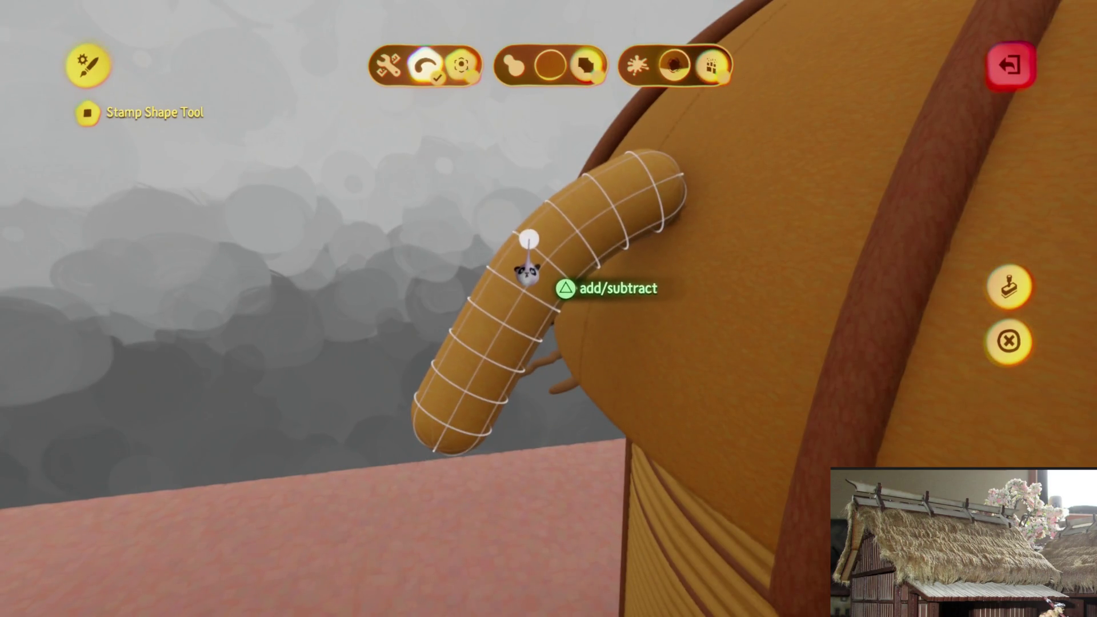
left_click_drag(482, 337, 425, 500)
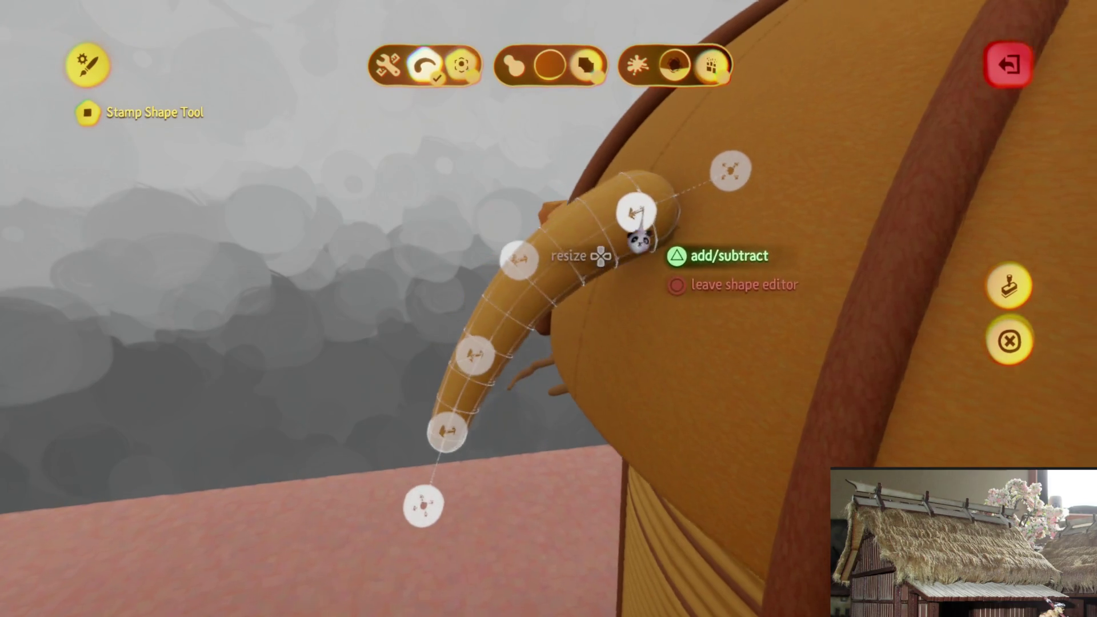
left_click_drag(642, 193, 709, 122)
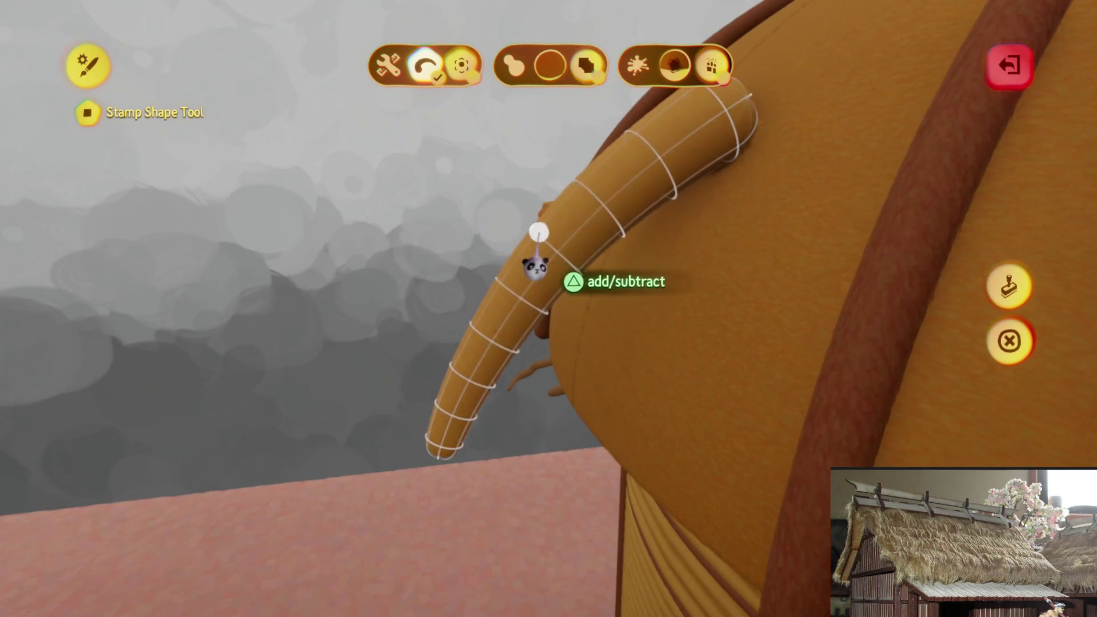
left_click_drag(422, 510, 425, 500)
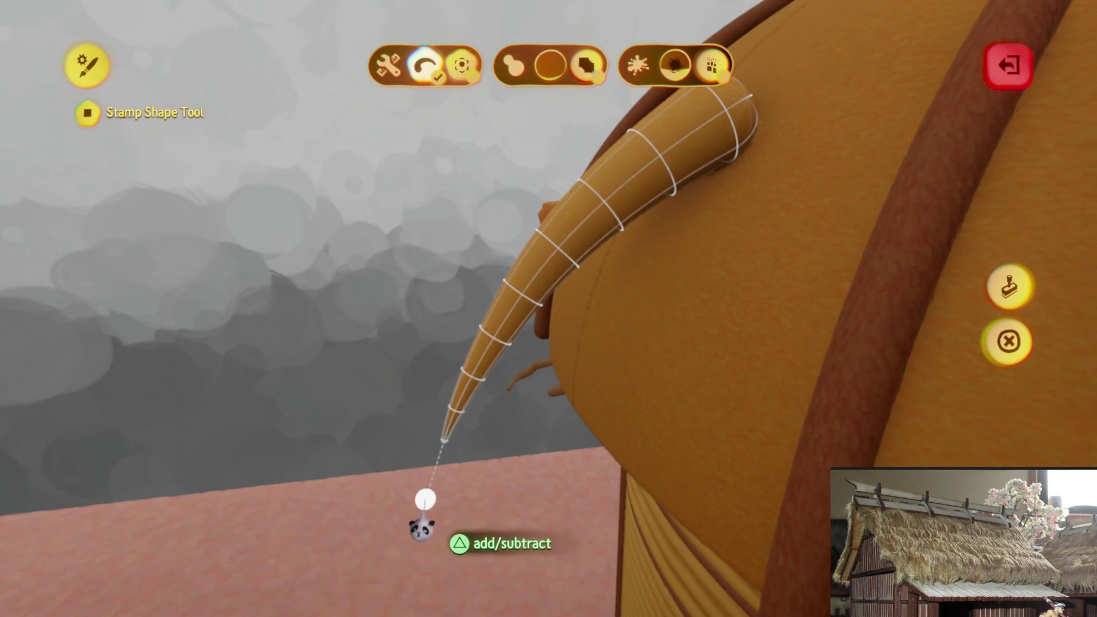
- Curve the strand's top along the dome, finish the shape and bring up its colour choice
mouse_move(492, 393)
middle_mouse_down()
mouse_move(663, 319)
mouse_move(651, 329)
mouse_move(645, 273)
mouse_move(694, 191)
middle_mouse_up()
left_click_drag(708, 181, 708, 183)
mouse_move(707, 182)
middle_mouse_down()
mouse_move(649, 331)
mouse_move(634, 337)
mouse_move(633, 306)
mouse_move(666, 257)
mouse_move(618, 177)
mouse_move(557, 268)
middle_mouse_up()
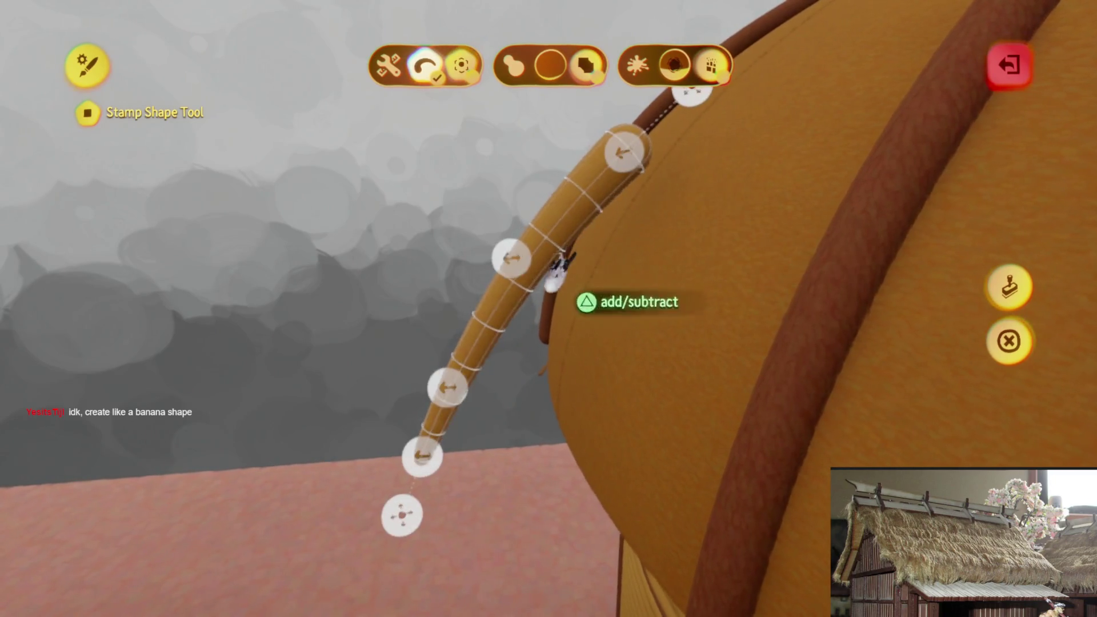
mouse_move(491, 294)
middle_mouse_down()
mouse_move(551, 431)
mouse_move(580, 453)
mouse_move(544, 519)
mouse_move(567, 532)
middle_mouse_up()
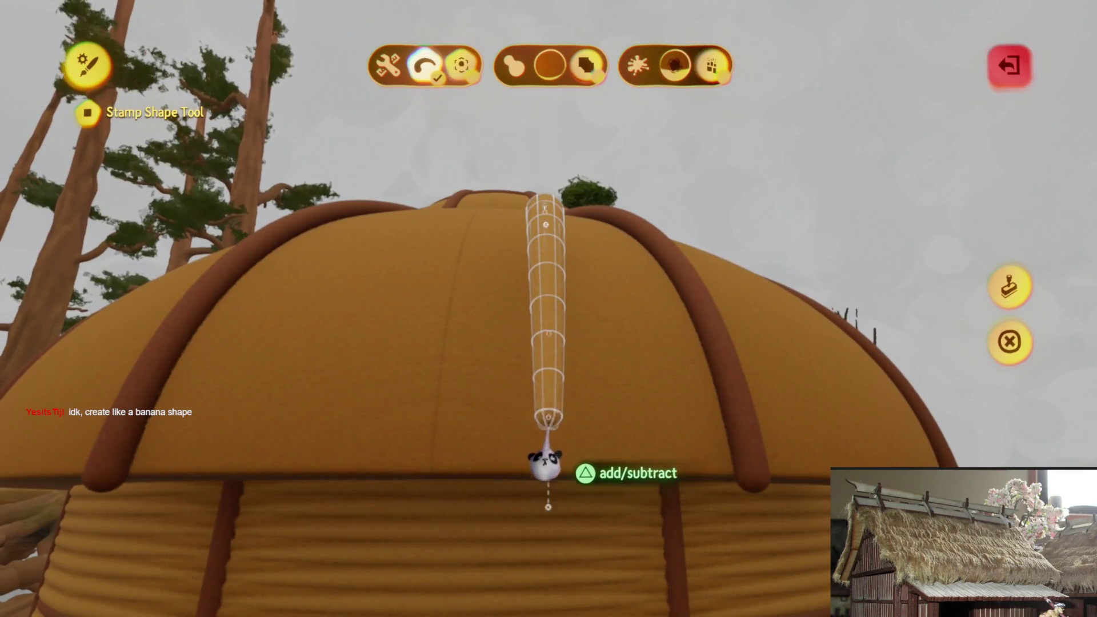
mouse_move(631, 403)
middle_mouse_down()
mouse_move(676, 384)
mouse_move(592, 368)
mouse_move(587, 250)
mouse_move(545, 409)
mouse_move(597, 421)
mouse_move(598, 367)
mouse_move(584, 346)
middle_mouse_up()
key("Escape")
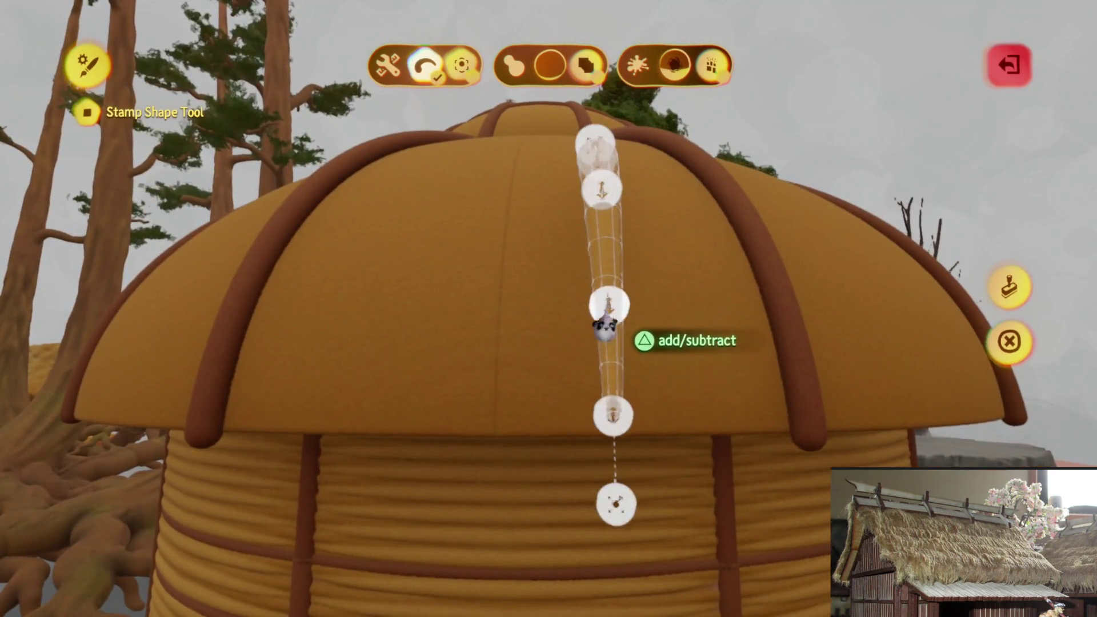
key("c")
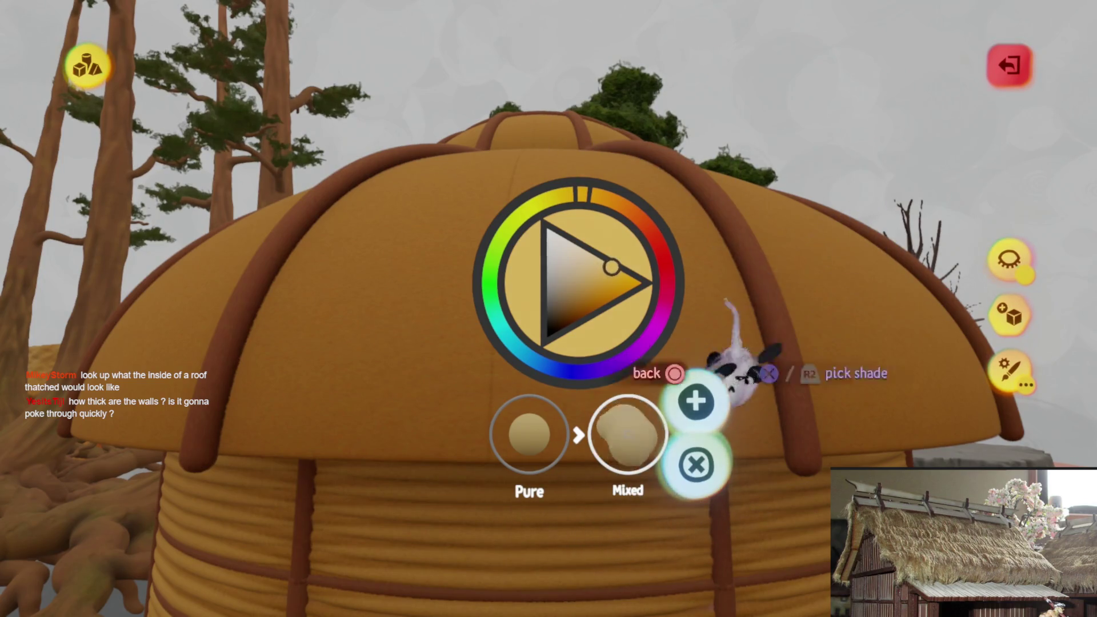
- Close the colour picker to resume stamping
key("Escape")
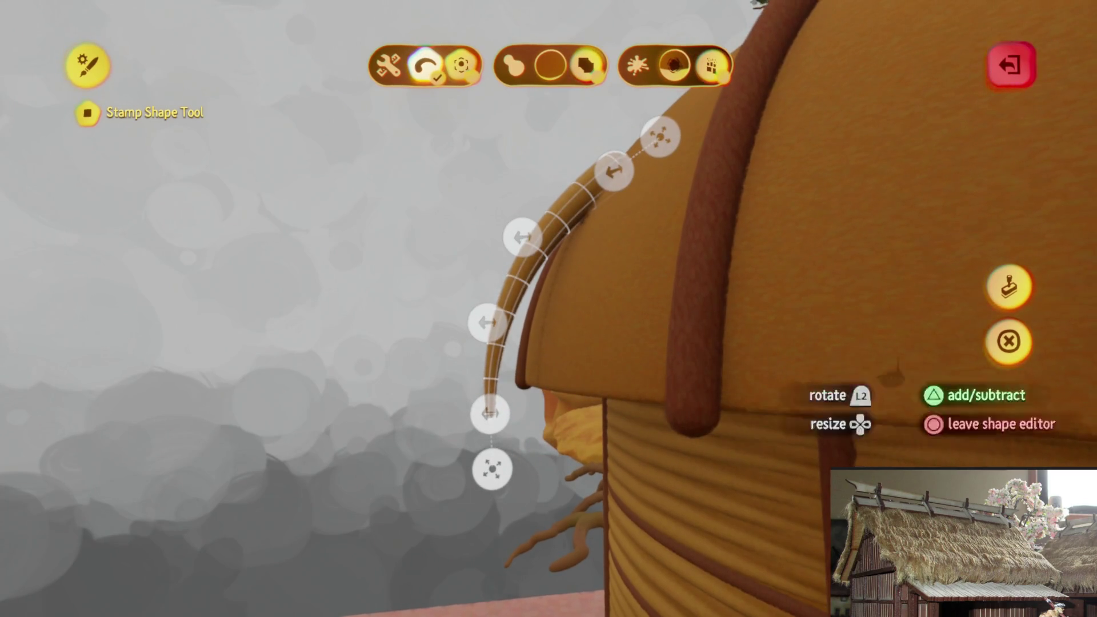
- Stamp several tapered thatch strands across the front of the roof, then leave the stamp tool
left_click(1008, 341)
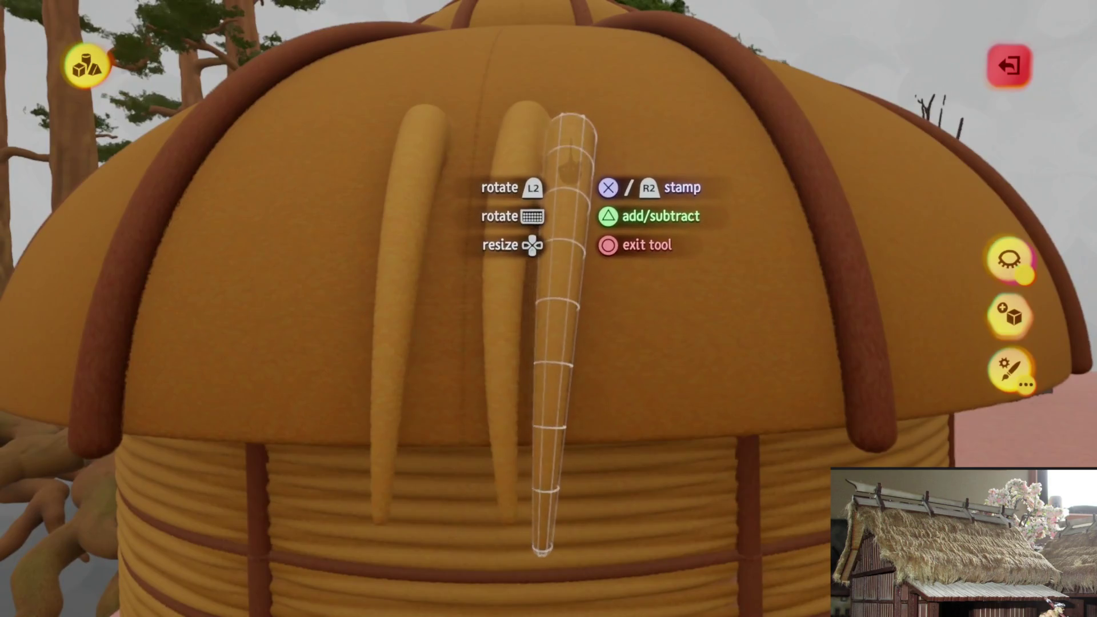
mouse_move(569, 216)
left_mouse_down()
mouse_move(588, 250)
mouse_move(612, 223)
mouse_move(649, 252)
mouse_move(694, 224)
left_mouse_up()
key("Escape")
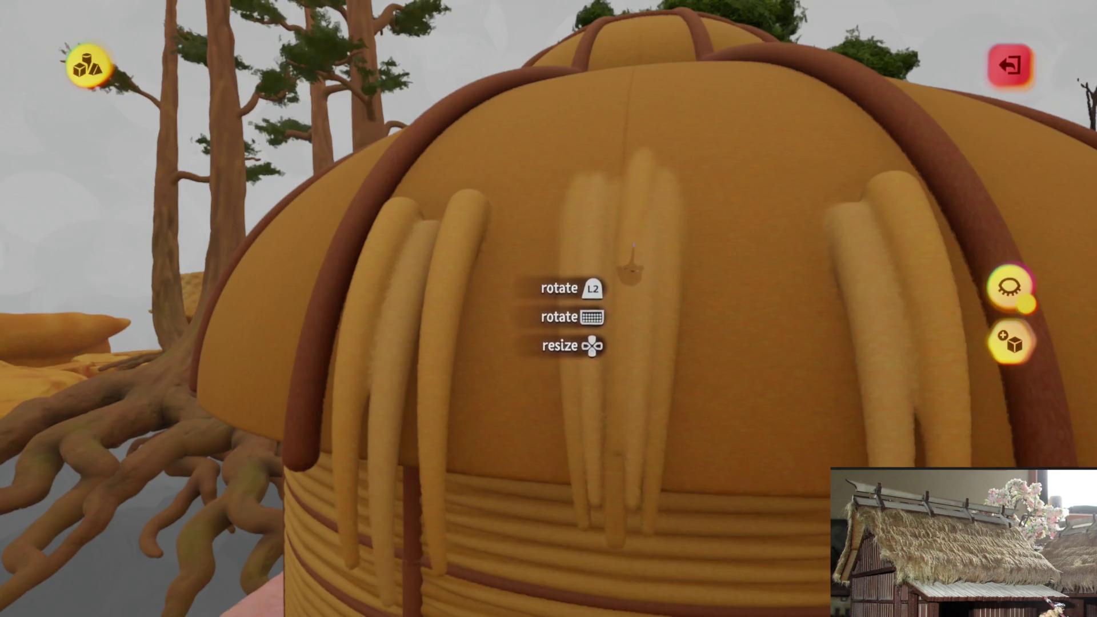
- Shift a strand from the central cluster to the right and stretch another strand up the roof
left_click_drag(634, 245, 641, 263)
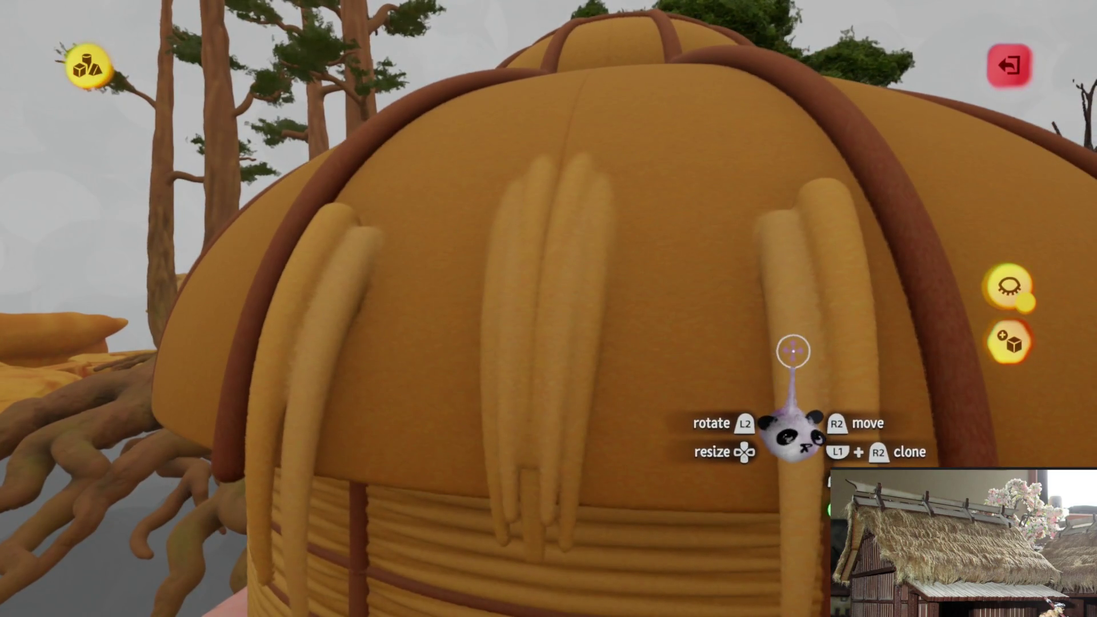
left_click_drag(649, 349, 649, 337)
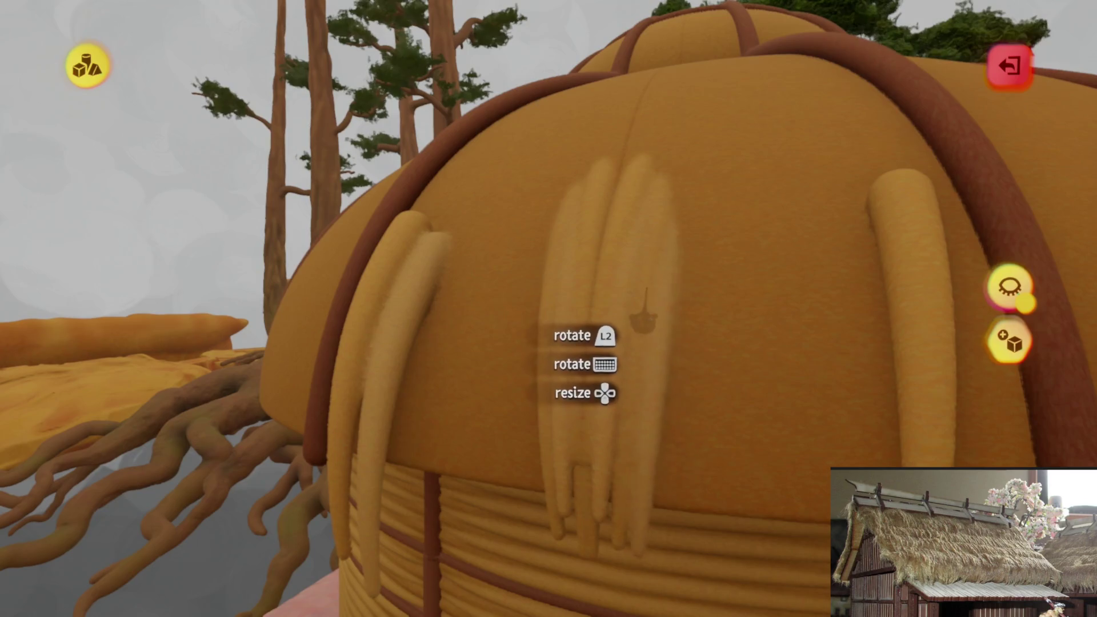
mouse_move(640, 295)
left_mouse_down()
mouse_move(784, 404)
mouse_move(727, 294)
mouse_move(690, 334)
left_mouse_up()
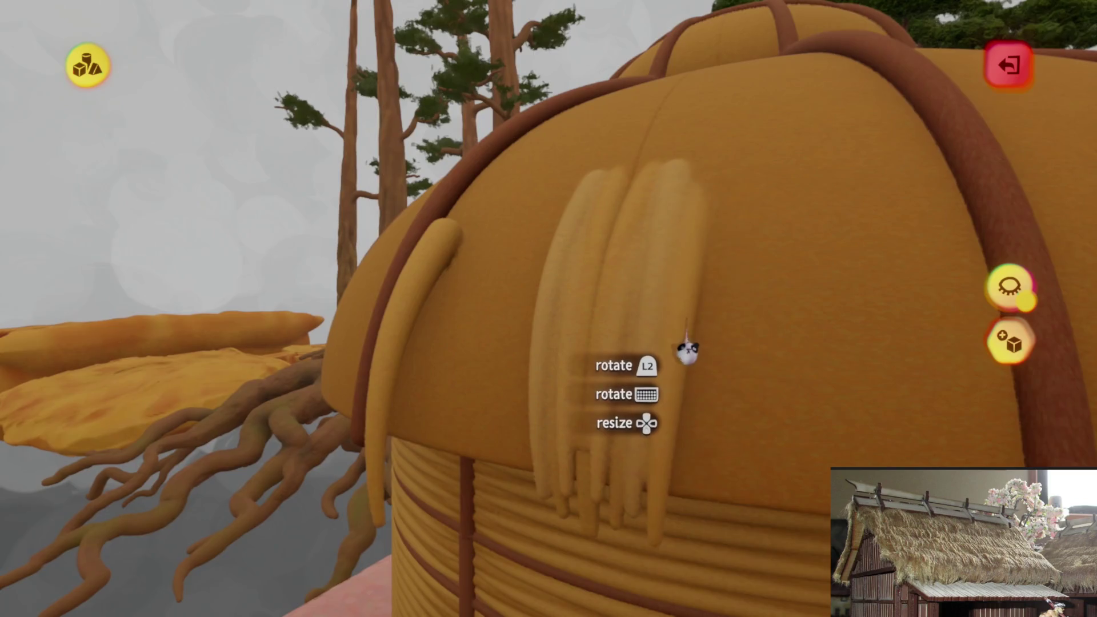
left_click_drag(680, 339, 679, 342)
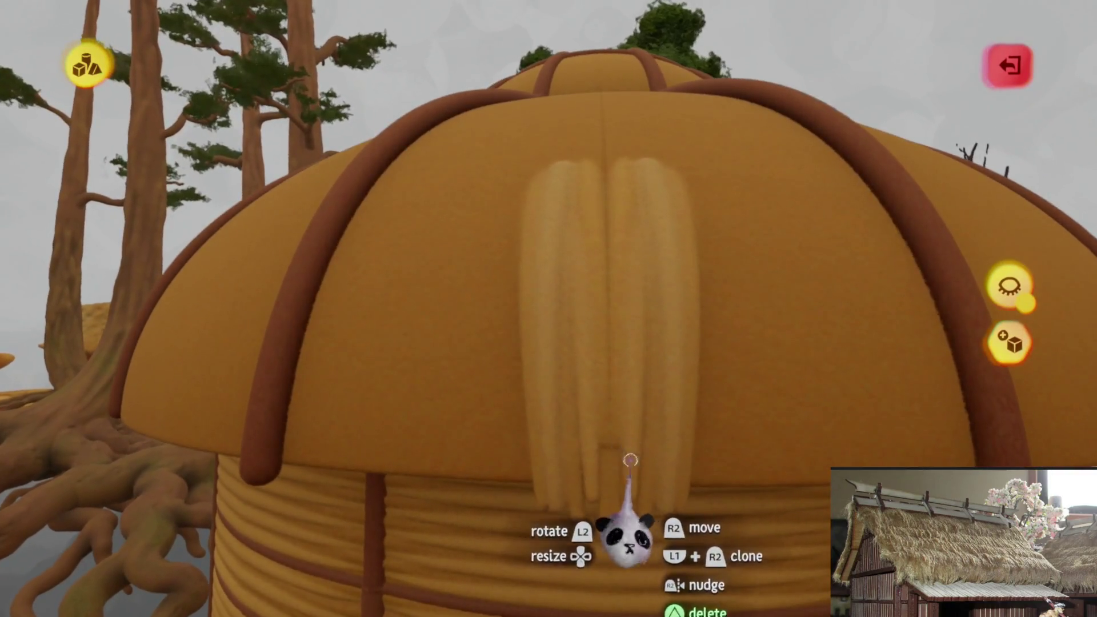
left_click_drag(629, 460, 614, 313)
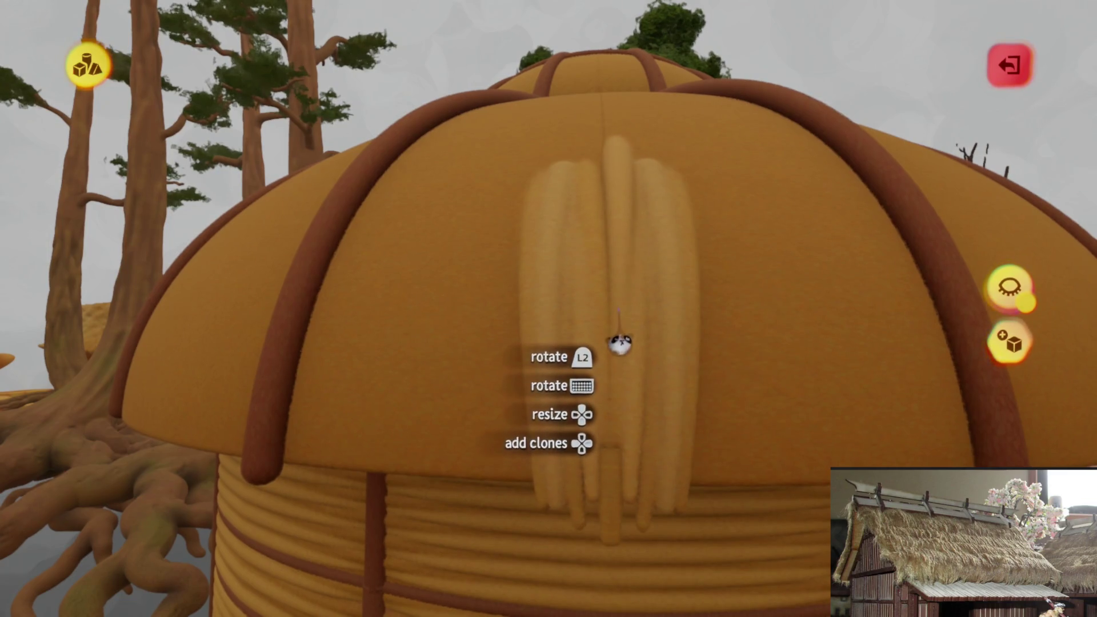
left_click_drag(672, 368, 663, 281)
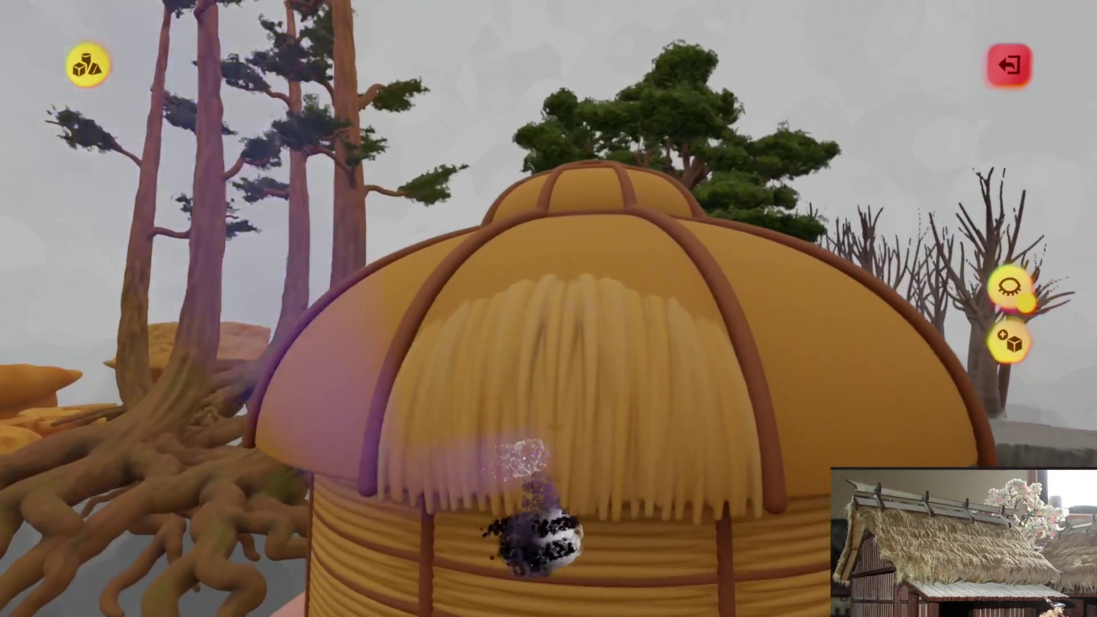
- Pull the thatch clump up the roof and tilt it toward the dome's front
mouse_move(568, 465)
left_mouse_down()
mouse_move(568, 343)
mouse_move(551, 335)
mouse_move(513, 357)
mouse_move(521, 368)
mouse_move(552, 368)
left_mouse_up()
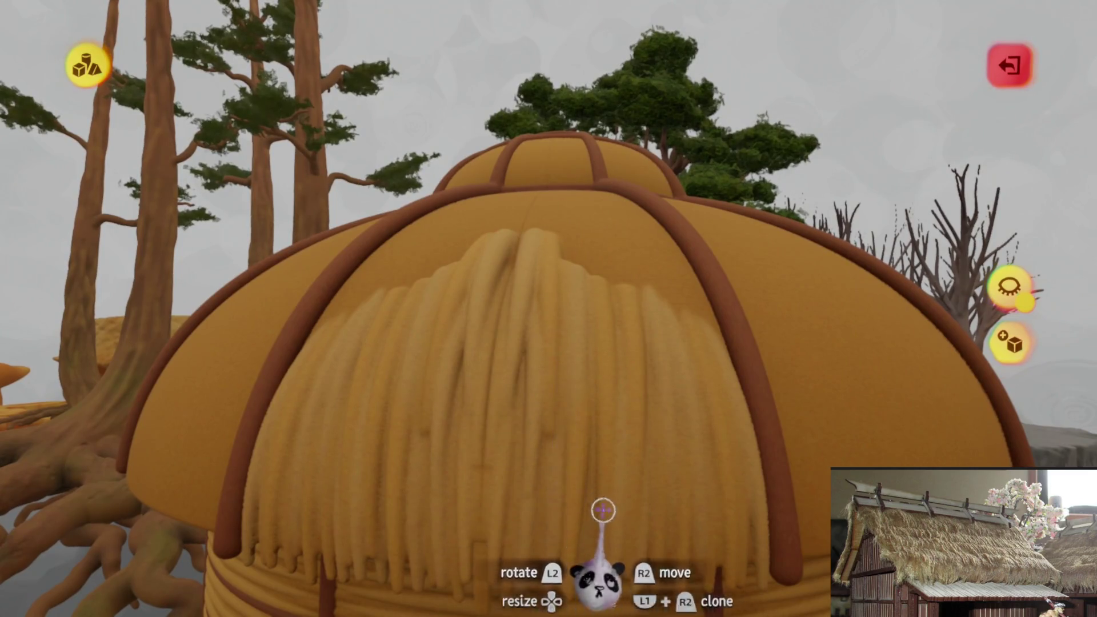
mouse_move(592, 416)
left_mouse_down()
mouse_move(573, 421)
mouse_move(578, 440)
mouse_move(596, 428)
mouse_move(583, 380)
mouse_move(594, 521)
mouse_move(617, 416)
left_mouse_up()
left_click_drag(617, 416, 615, 410)
mouse_move(519, 481)
left_mouse_down()
mouse_move(588, 404)
mouse_move(577, 406)
left_mouse_up()
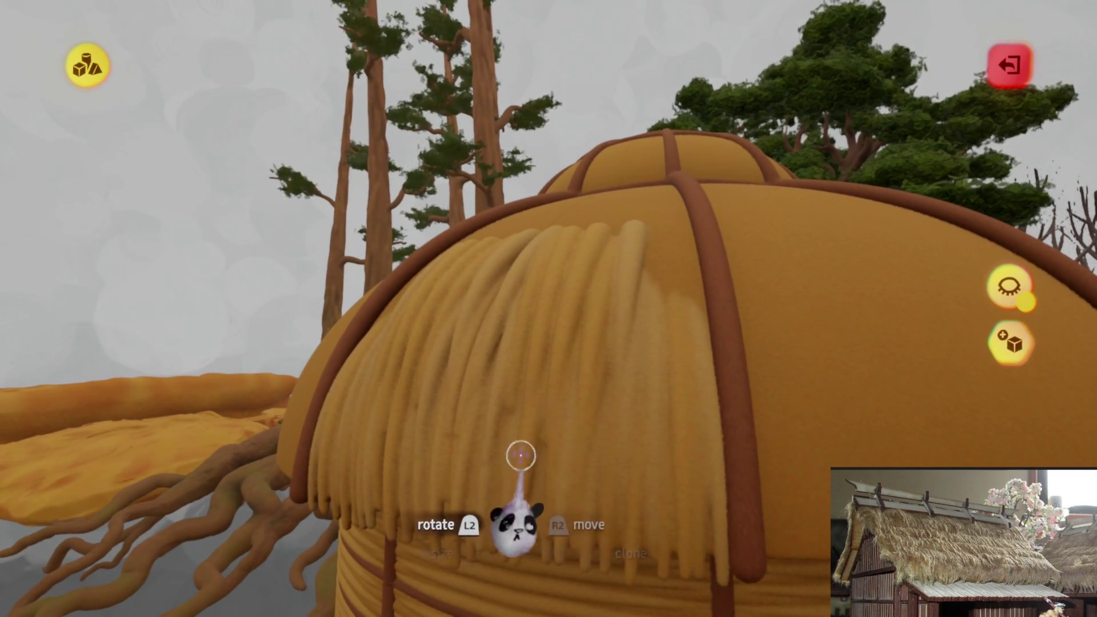
mouse_move(598, 506)
left_mouse_down()
mouse_move(632, 428)
mouse_move(619, 425)
left_mouse_up()
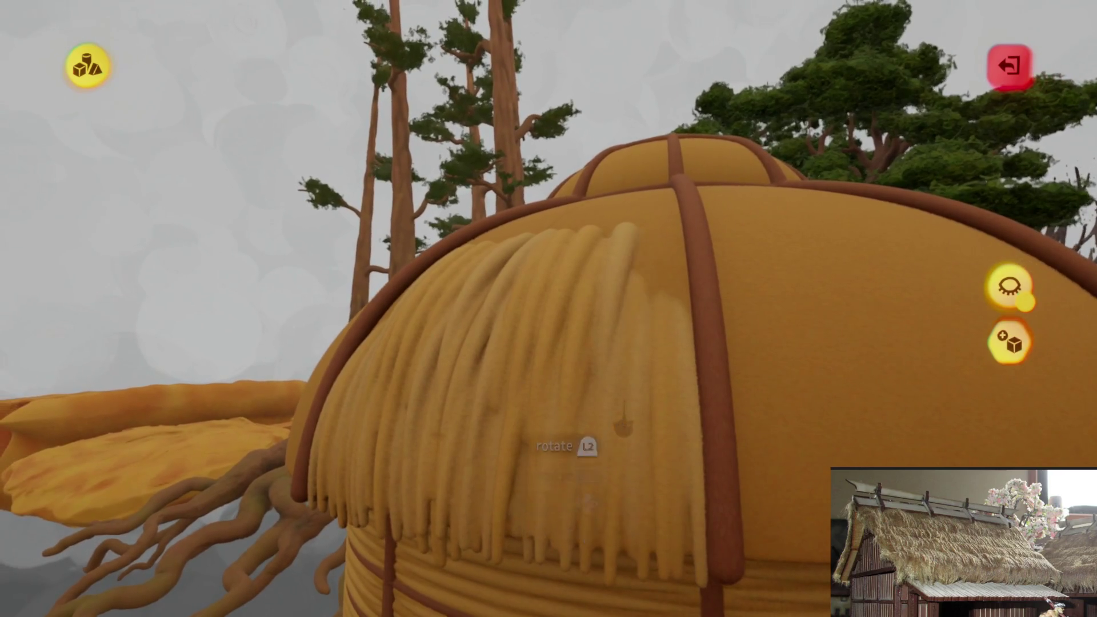
left_click_drag(595, 479, 634, 411)
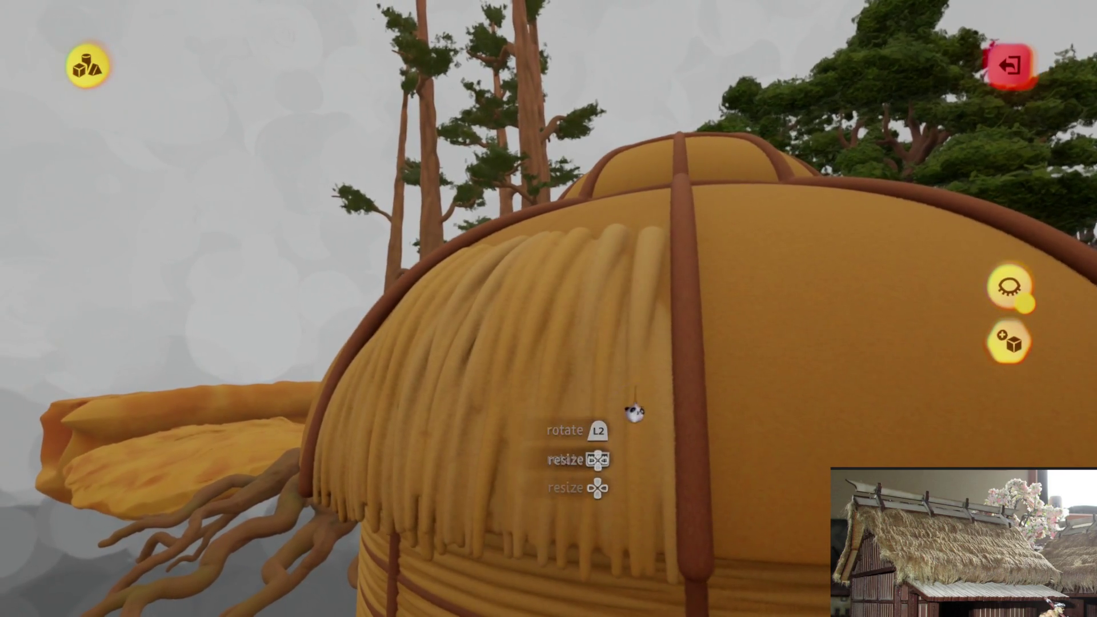
mouse_move(546, 399)
middle_mouse_down()
mouse_move(632, 372)
mouse_move(612, 411)
mouse_move(623, 389)
middle_mouse_up()
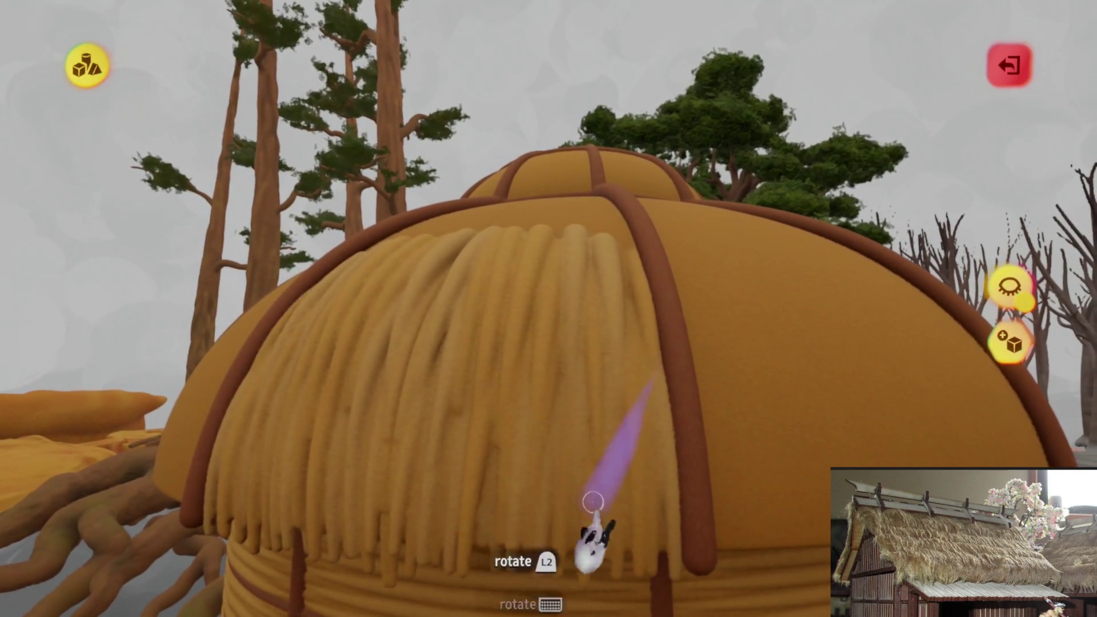
- Fine-tune the clump's placement from several angles, then exit sculpt mode
left_click_drag(646, 423, 639, 412)
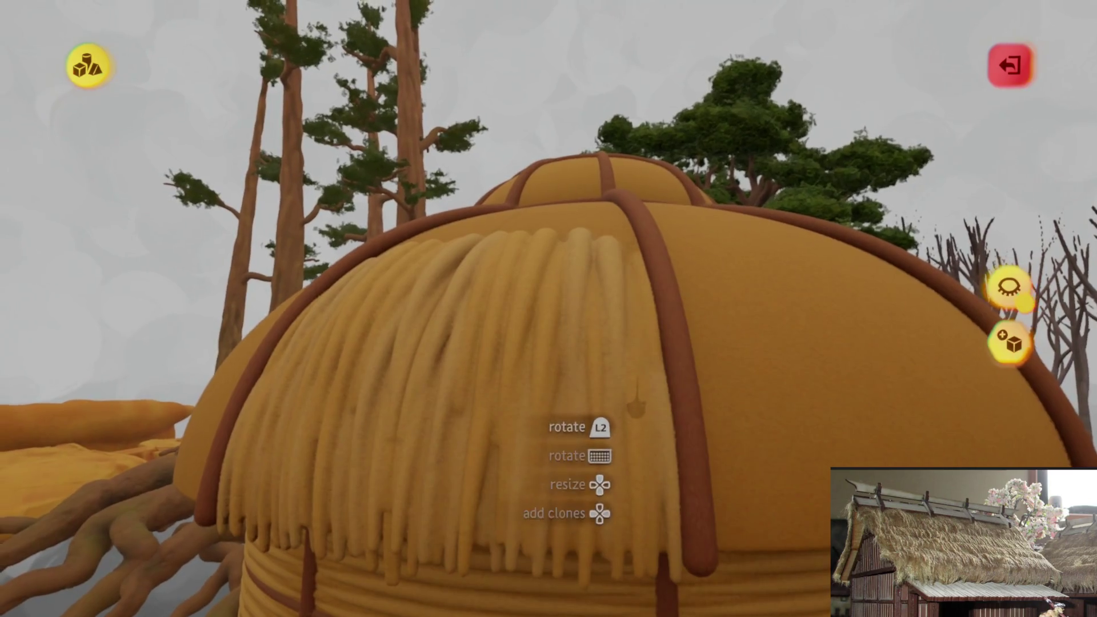
scroll(635, 406, "down", 8)
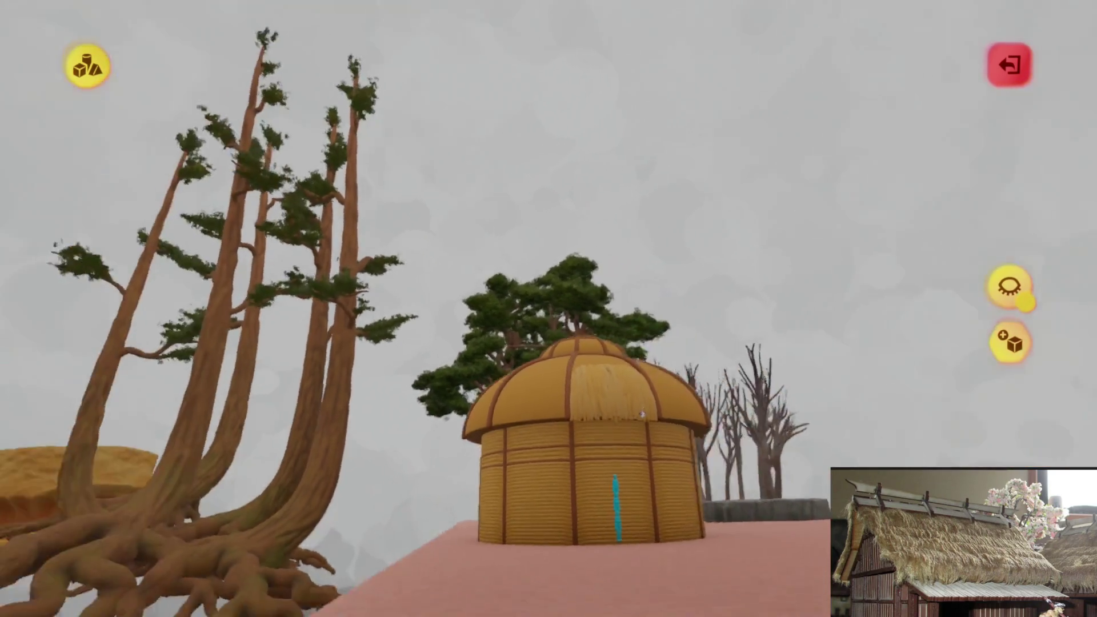
middle_click_drag(642, 413, 641, 418)
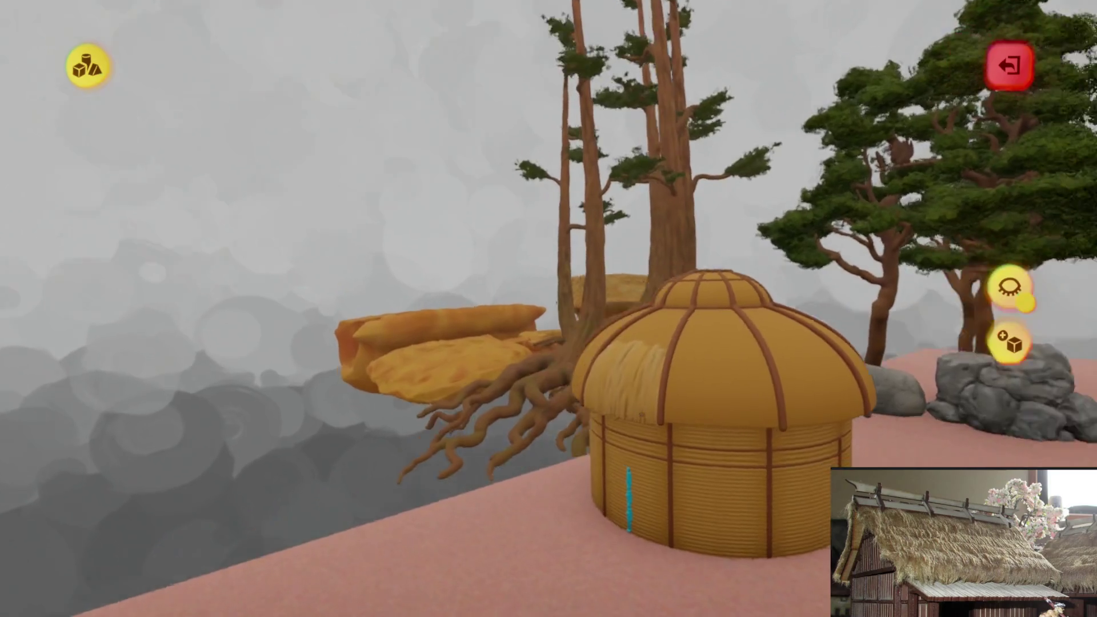
scroll(628, 497, "up", 8)
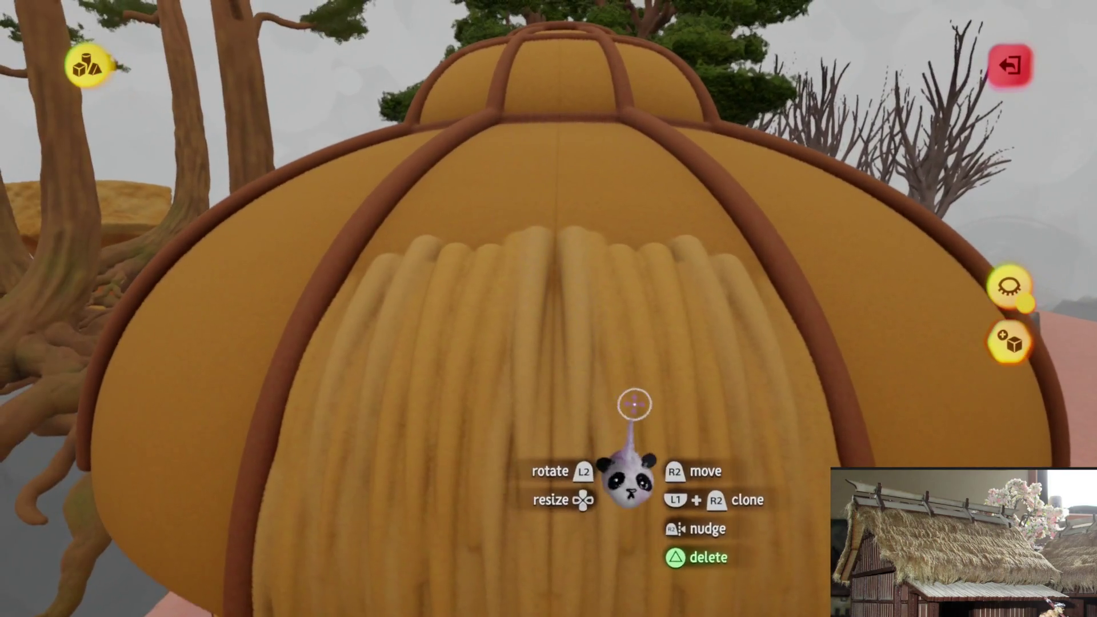
mouse_move(632, 466)
right_mouse_down()
mouse_move(587, 387)
mouse_move(557, 385)
right_mouse_up()
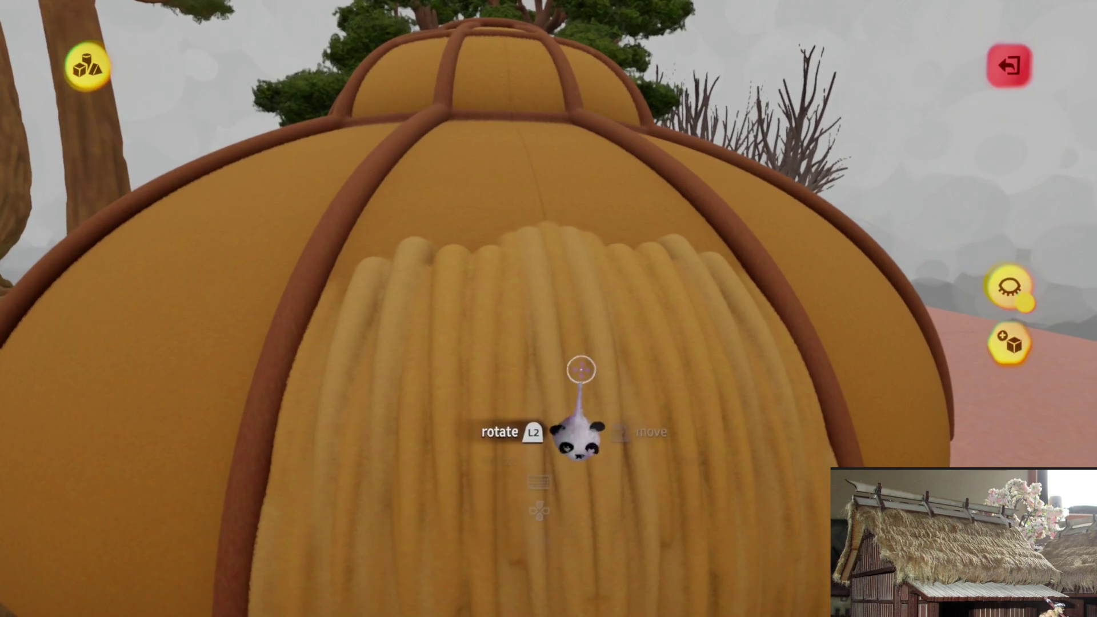
scroll(581, 370, "down", 6)
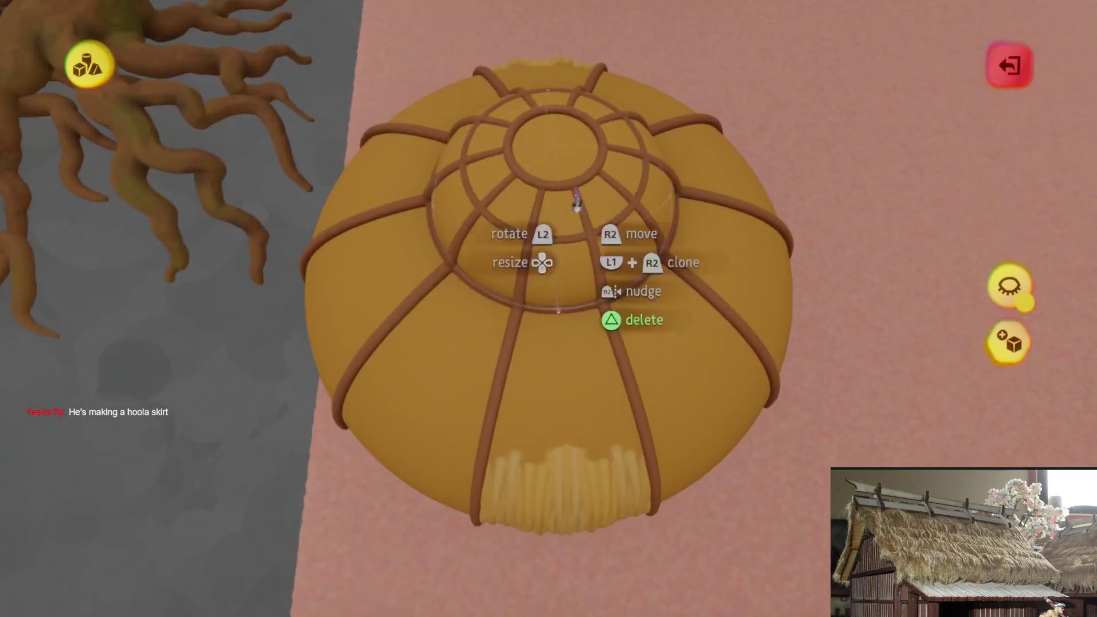
key("Escape")
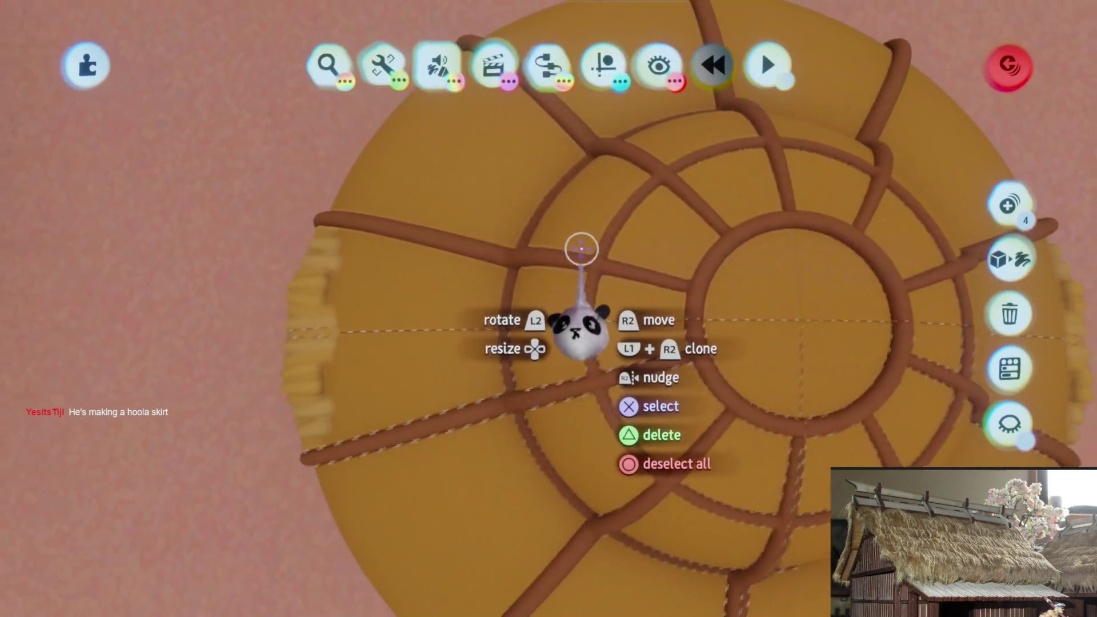
- Select the roof pieces and move the split wedge back so the dome is whole again
left_click(550, 373)
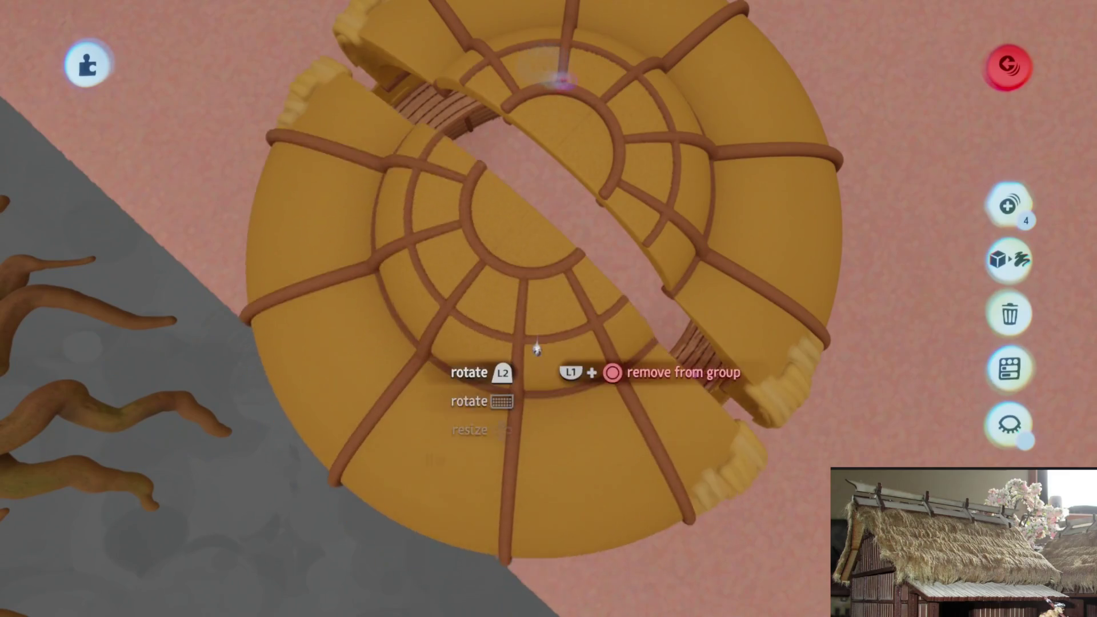
left_click_drag(537, 349, 558, 262)
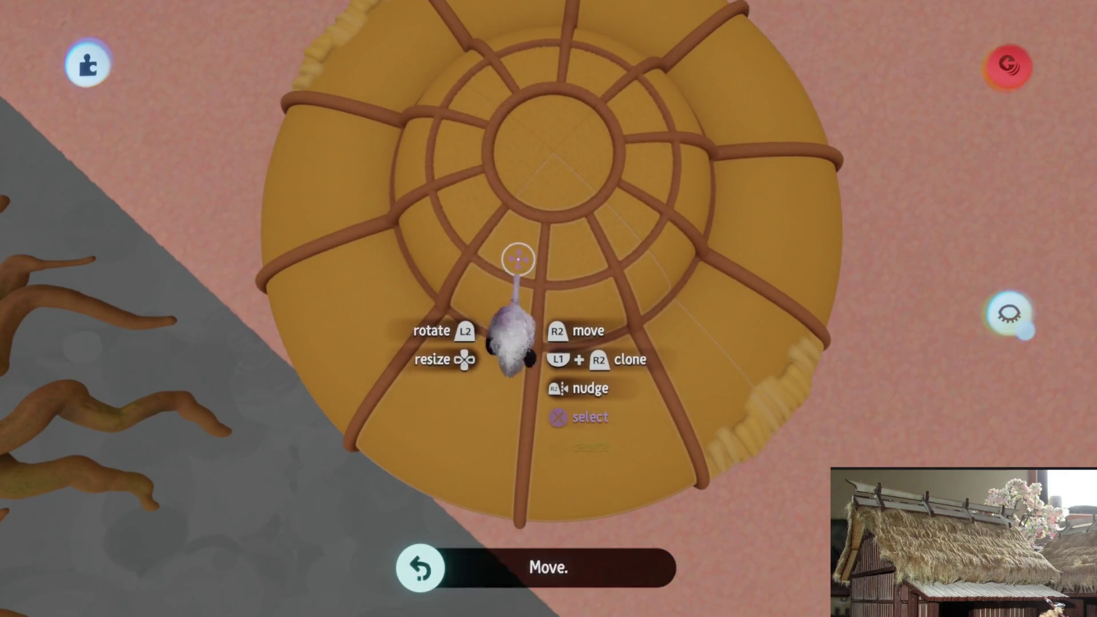
left_click_drag(534, 355, 543, 371)
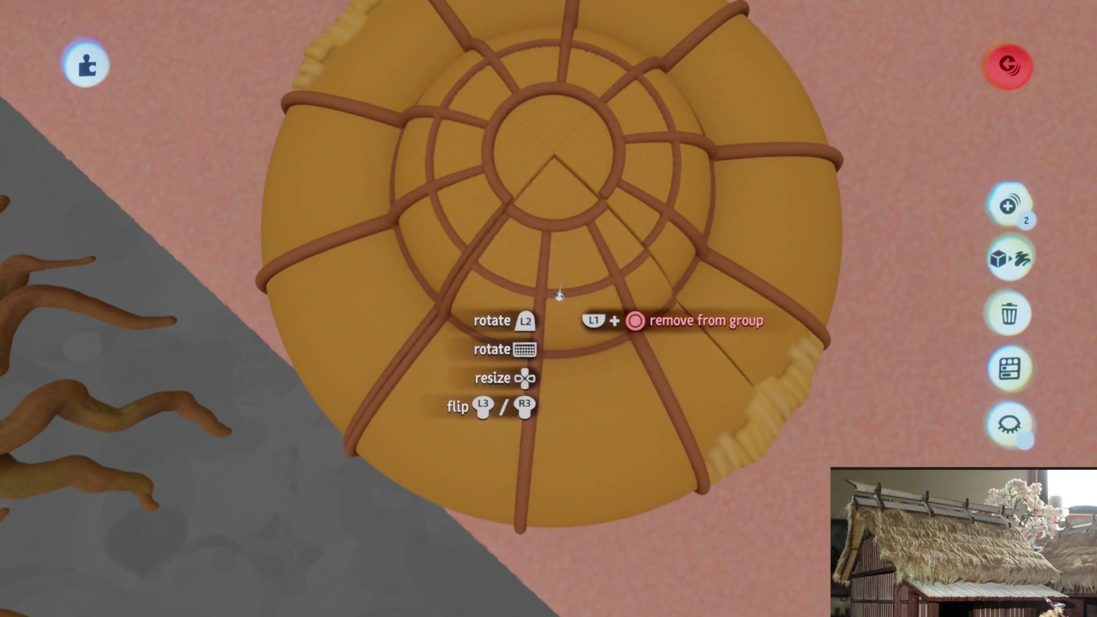
mouse_move(558, 291)
left_mouse_down()
mouse_move(558, 366)
mouse_move(568, 289)
left_mouse_up()
mouse_move(569, 289)
middle_mouse_down()
mouse_move(568, 304)
mouse_move(588, 298)
mouse_move(546, 474)
mouse_move(564, 429)
mouse_move(561, 387)
mouse_move(550, 394)
middle_mouse_up()
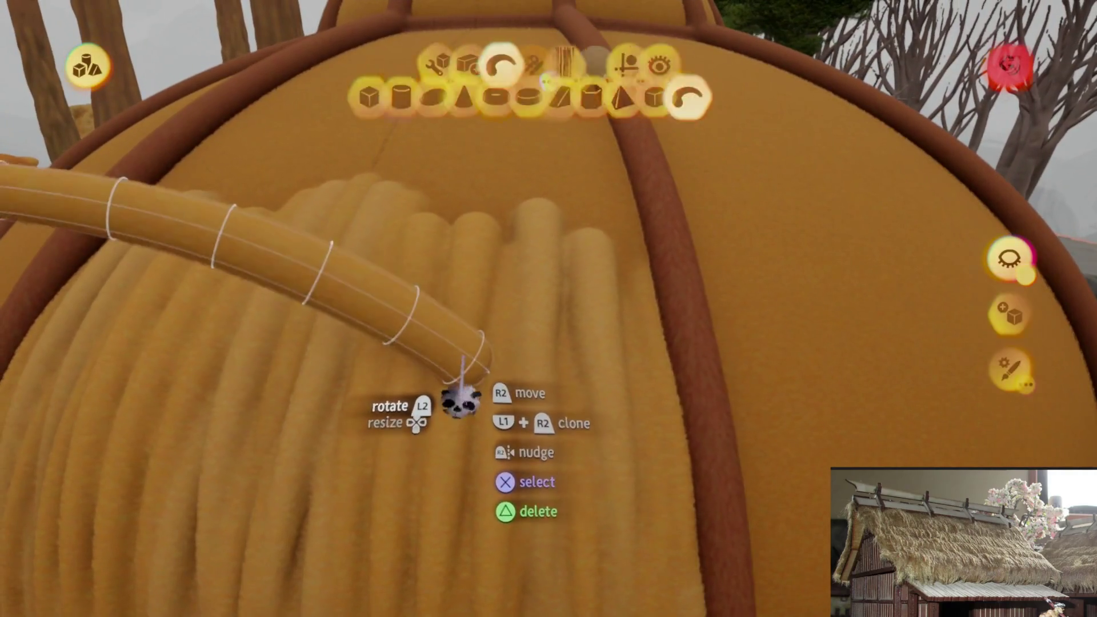
- Pull several thatch strands upright on the roof, stretching them toward the top cap
mouse_move(460, 396)
left_mouse_down()
mouse_move(448, 423)
mouse_move(582, 264)
mouse_move(551, 220)
mouse_move(577, 245)
mouse_move(569, 270)
left_mouse_up()
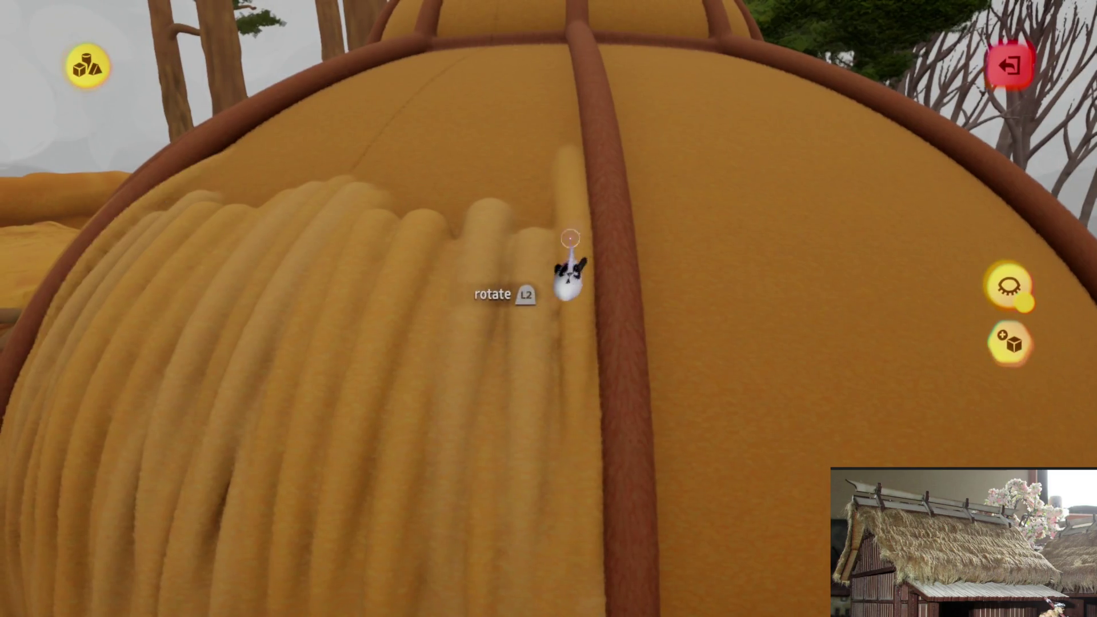
mouse_move(534, 352)
left_mouse_down()
mouse_move(526, 314)
mouse_move(539, 306)
mouse_move(547, 247)
mouse_move(560, 465)
mouse_move(564, 262)
left_mouse_up()
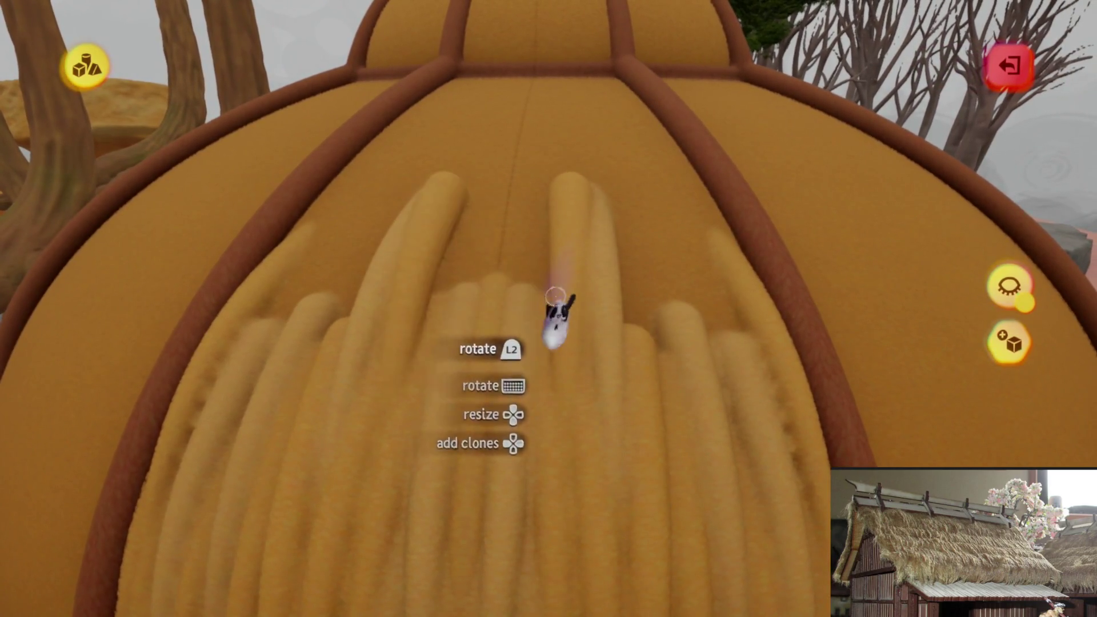
mouse_move(547, 522)
left_mouse_down()
mouse_move(563, 268)
mouse_move(553, 270)
left_mouse_up()
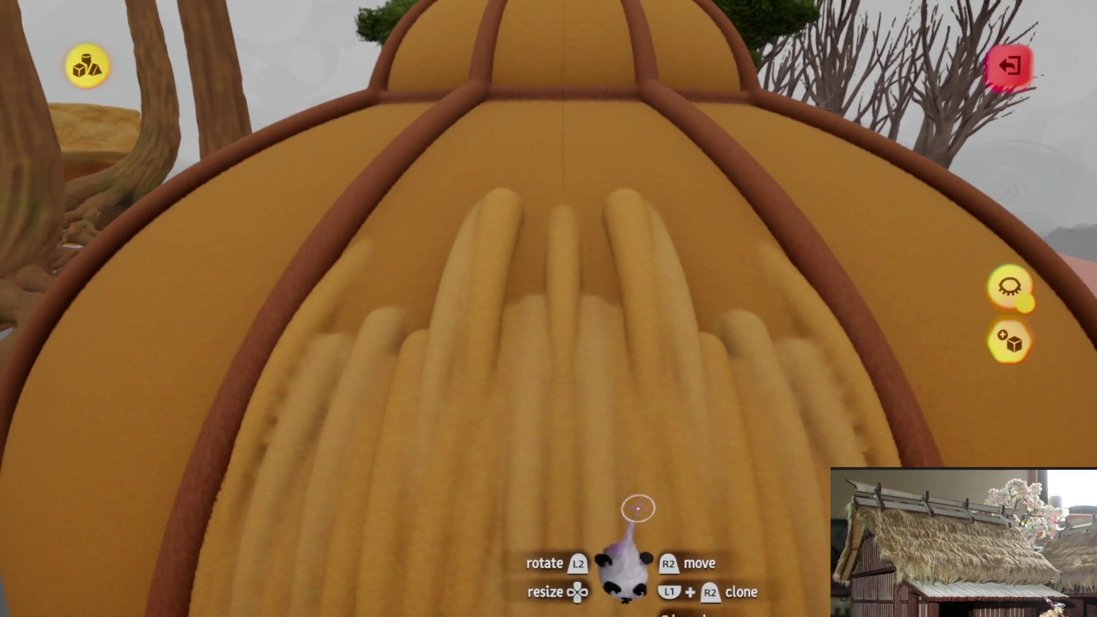
mouse_move(632, 507)
left_mouse_down()
mouse_move(582, 274)
mouse_move(624, 351)
left_mouse_up()
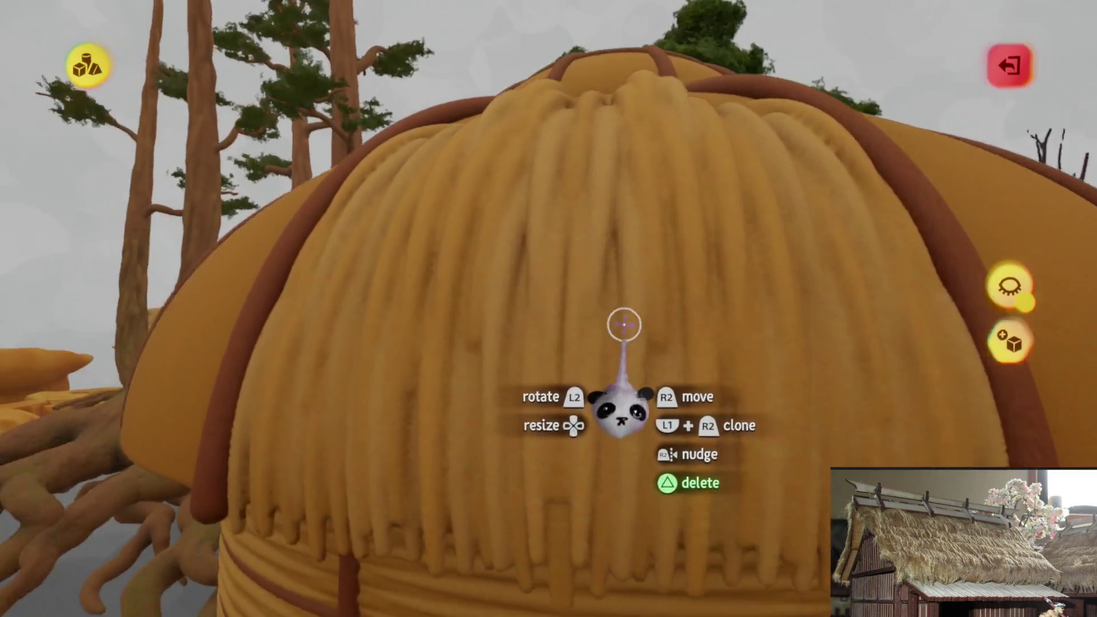
- Adjust a thatch piece near the cap, then look around inside the dome and back out
mouse_move(625, 324)
middle_mouse_down()
mouse_move(644, 135)
mouse_move(605, 264)
mouse_move(617, 282)
mouse_move(627, 277)
mouse_move(629, 186)
middle_mouse_up()
mouse_move(629, 186)
left_mouse_down()
mouse_move(554, 237)
mouse_move(587, 221)
left_mouse_up()
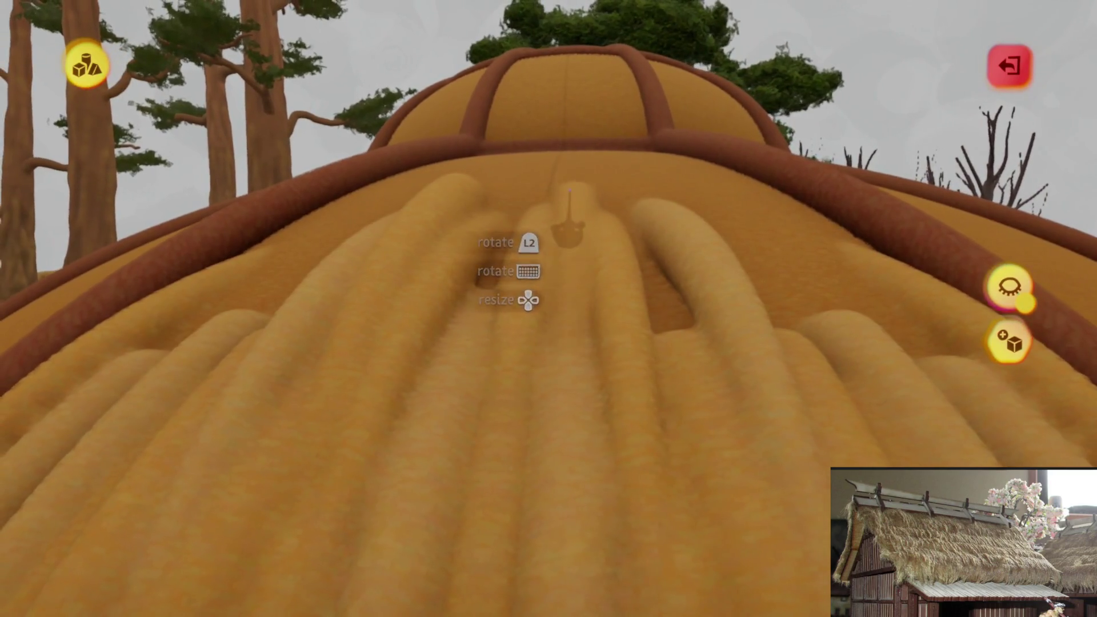
mouse_move(562, 242)
middle_mouse_down()
mouse_move(577, 230)
mouse_move(577, 240)
mouse_move(575, 215)
mouse_move(573, 234)
mouse_move(600, 269)
mouse_move(630, 250)
middle_mouse_up()
mouse_move(630, 176)
middle_mouse_down()
mouse_move(621, 164)
mouse_move(629, 281)
mouse_move(654, 326)
mouse_move(612, 345)
mouse_move(679, 250)
mouse_move(583, 299)
mouse_move(579, 474)
middle_mouse_up()
middle_click_drag(588, 518, 587, 303)
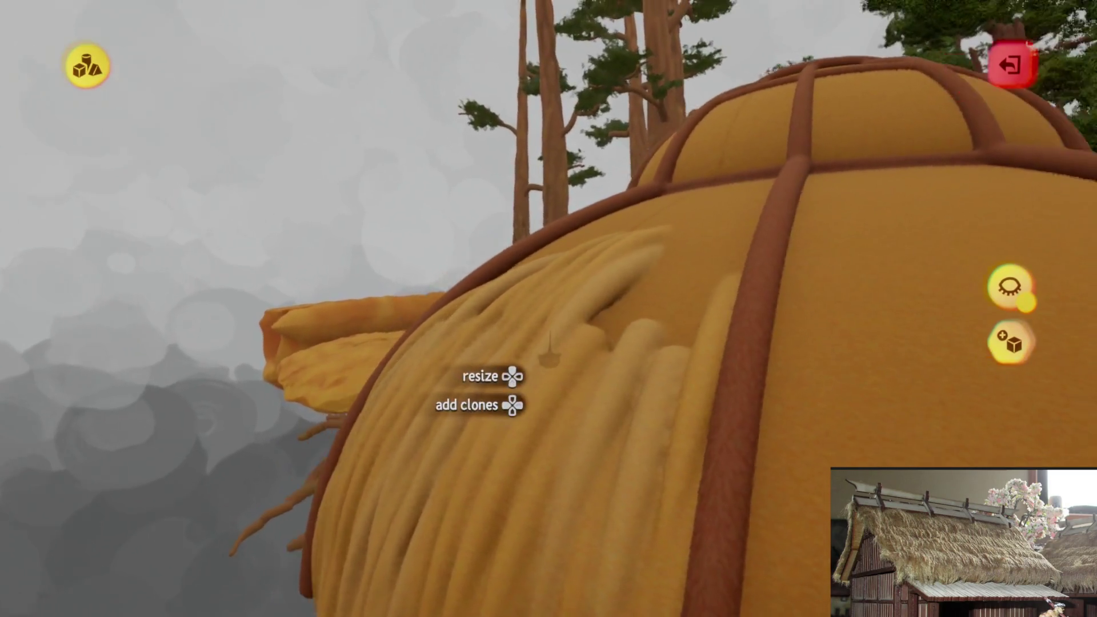
mouse_move(549, 343)
middle_mouse_down()
mouse_move(509, 380)
mouse_move(552, 296)
middle_mouse_up()
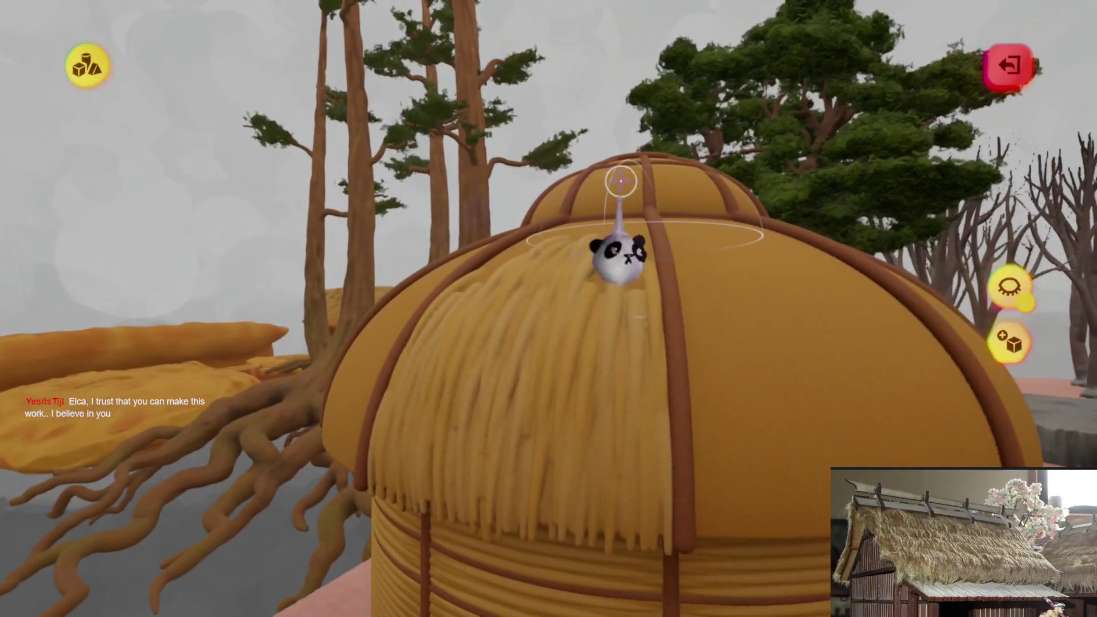
- Leave sculpt mode, view the roof from outside, and place a thatch strand beside the dark rib
mouse_move(537, 443)
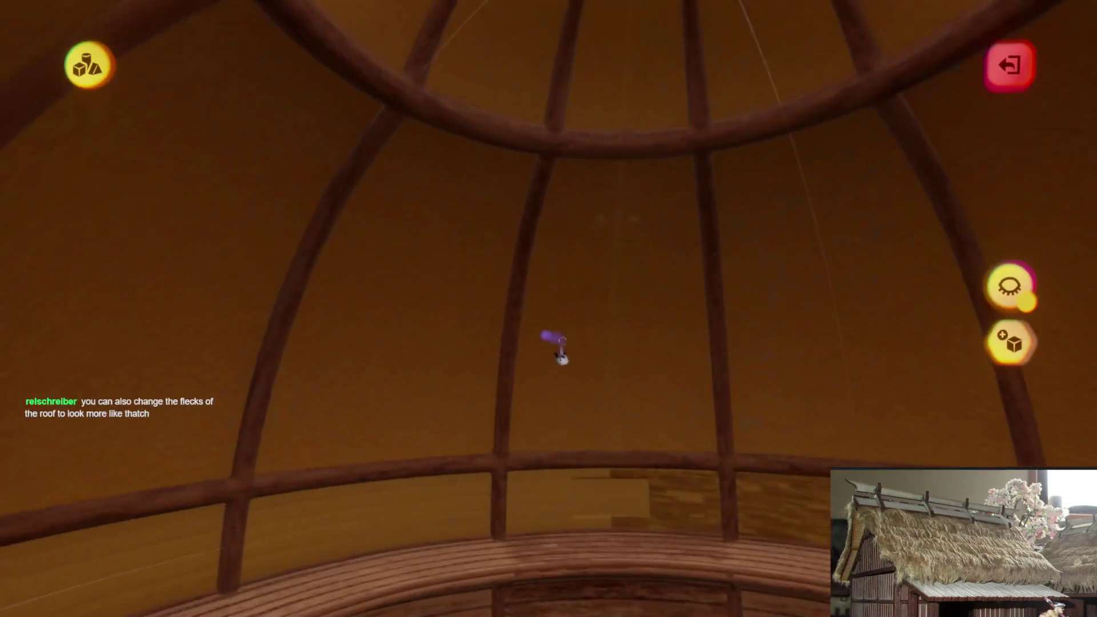
key("Escape")
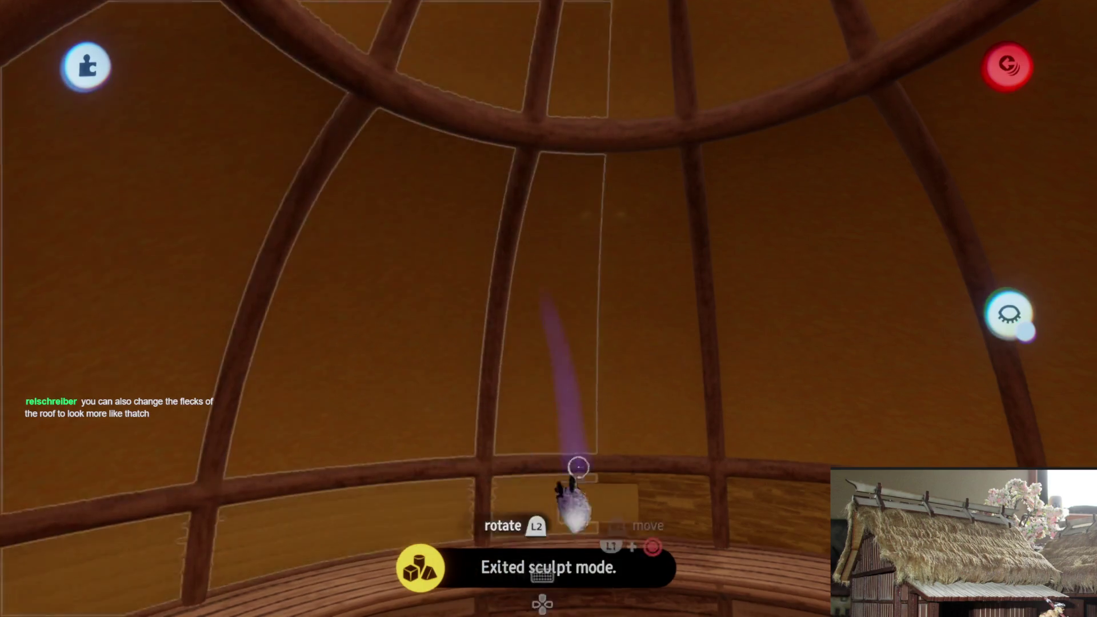
mouse_move(578, 467)
left_mouse_down()
mouse_move(568, 414)
mouse_move(509, 451)
mouse_move(514, 400)
mouse_move(578, 420)
mouse_move(609, 408)
left_mouse_up()
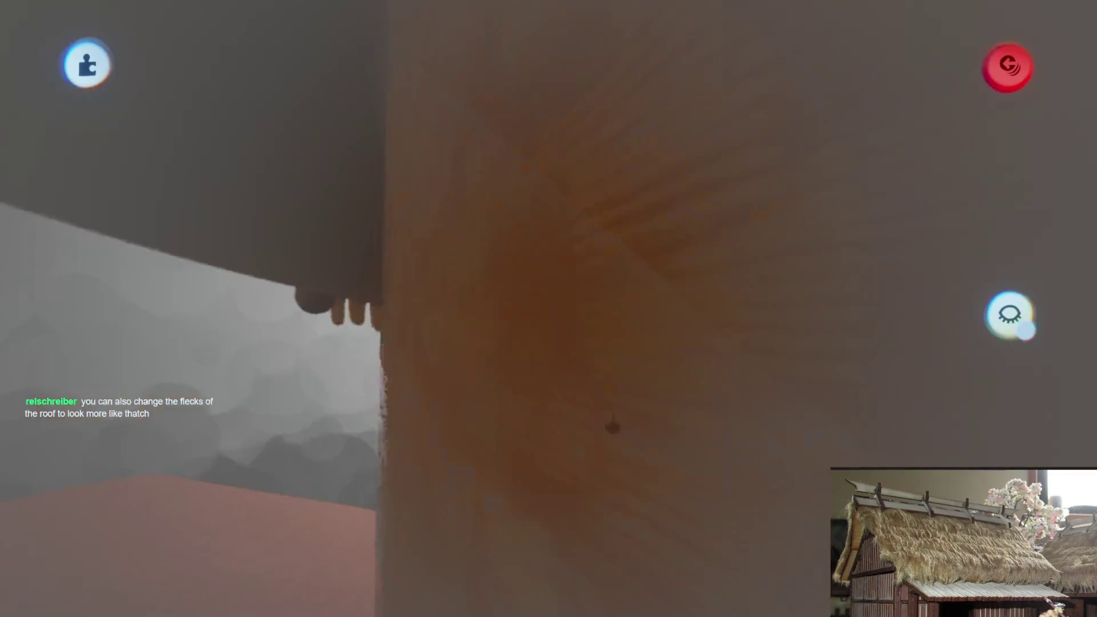
mouse_move(612, 426)
middle_mouse_down()
mouse_move(600, 421)
mouse_move(592, 372)
mouse_move(548, 421)
middle_mouse_up()
left_click_drag(503, 367, 562, 321)
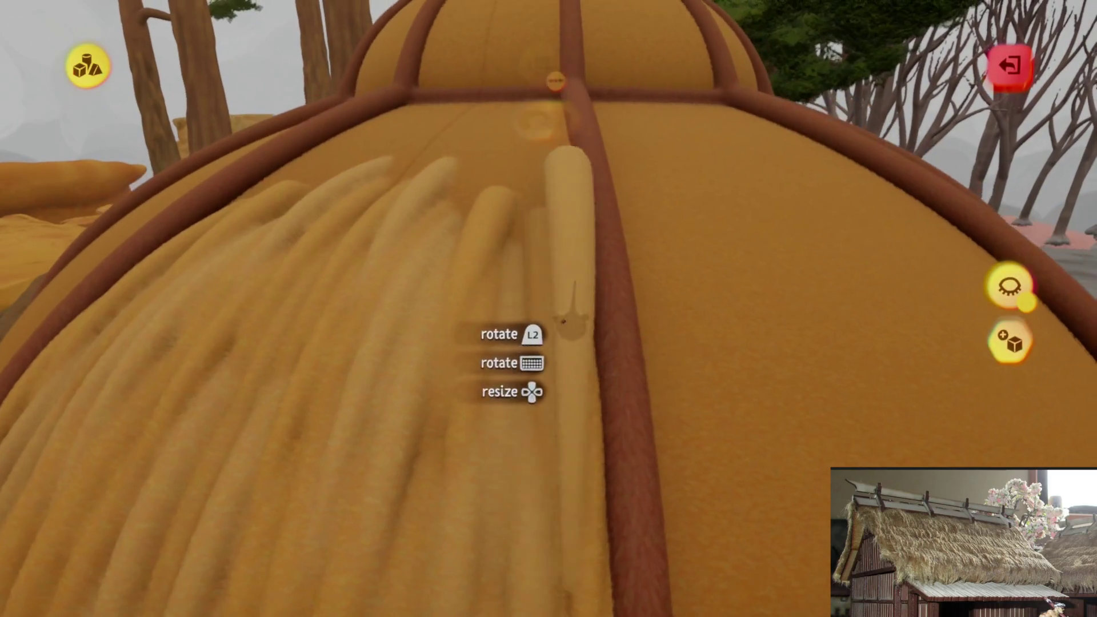